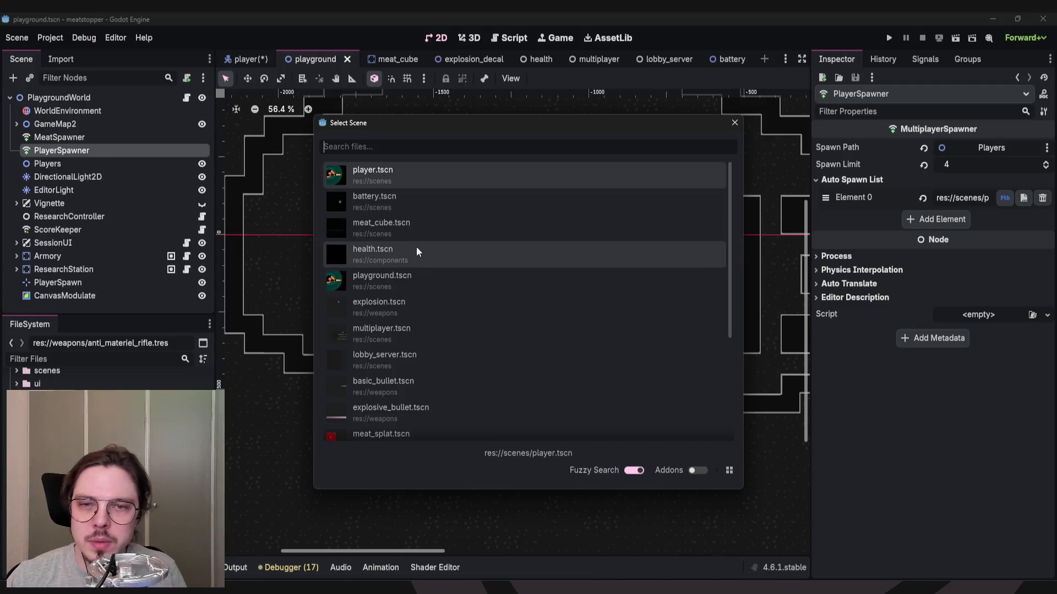
Instance battery.tscn and drag the Battery node from under PlayerSpawner to the scene root.
double_click(397, 203)
left_click(421, 304)
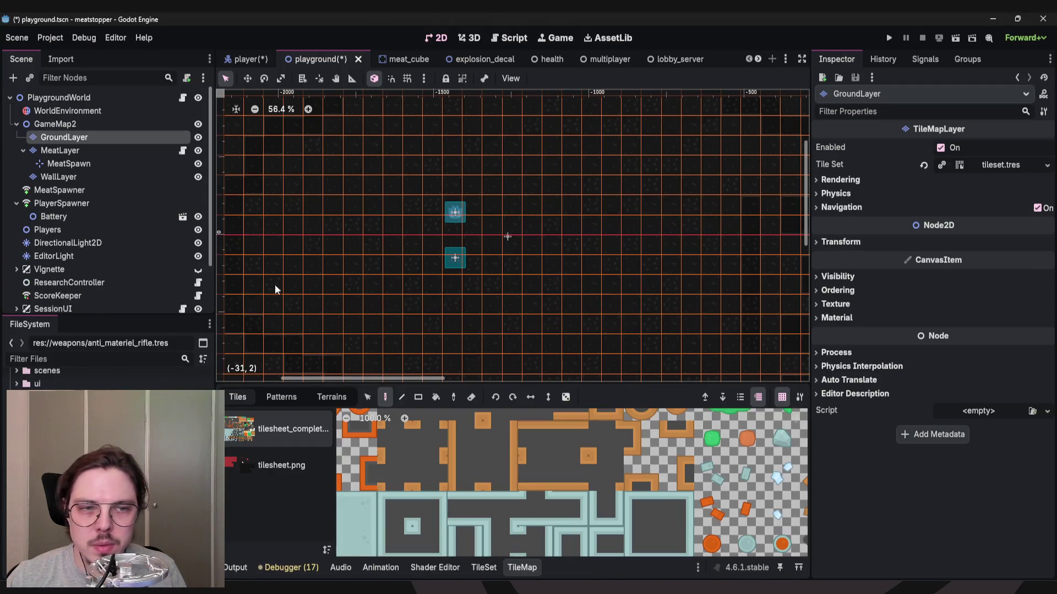
left_click(17, 125)
left_click(16, 124)
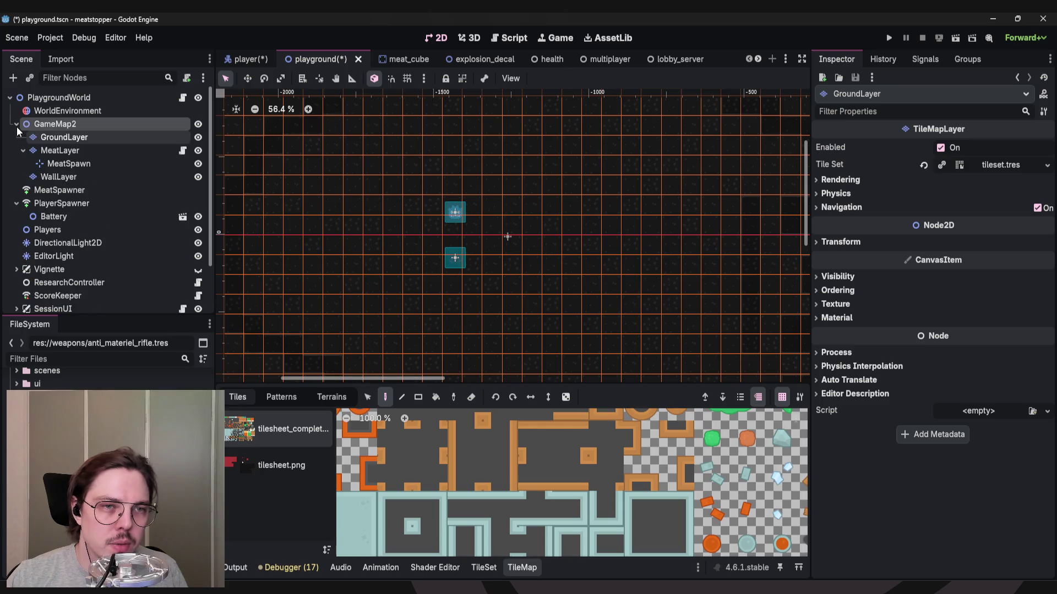
left_click(17, 125)
left_click(53, 164)
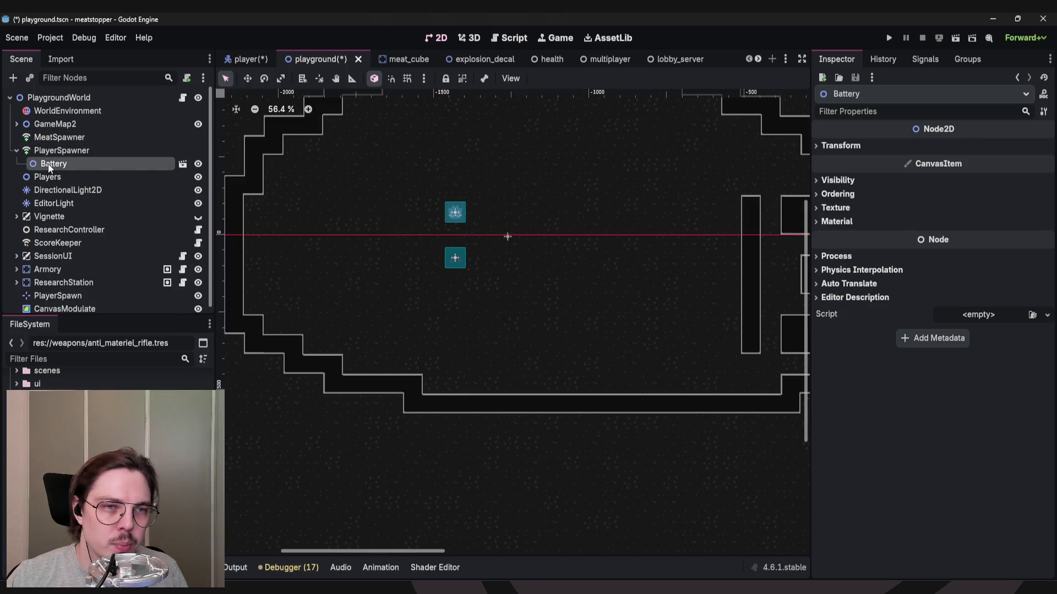
mouse_move(52, 166)
left_mouse_down()
mouse_move(81, 265)
mouse_move(68, 317)
mouse_move(66, 309)
left_mouse_up()
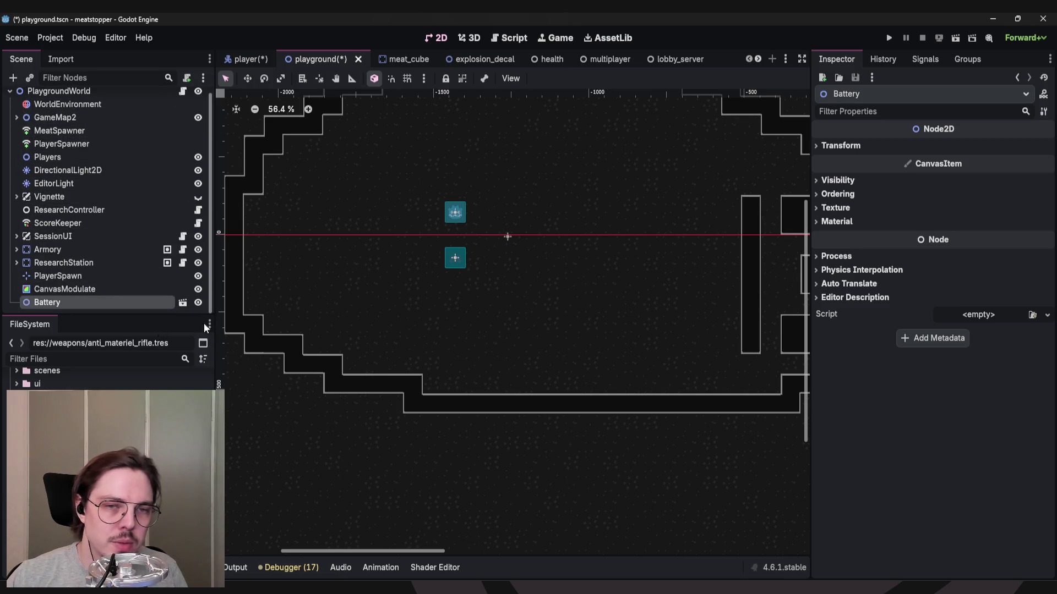
Move the Battery down and left onto the room floor near the spawn markers.
scroll(521, 254, "up", 5)
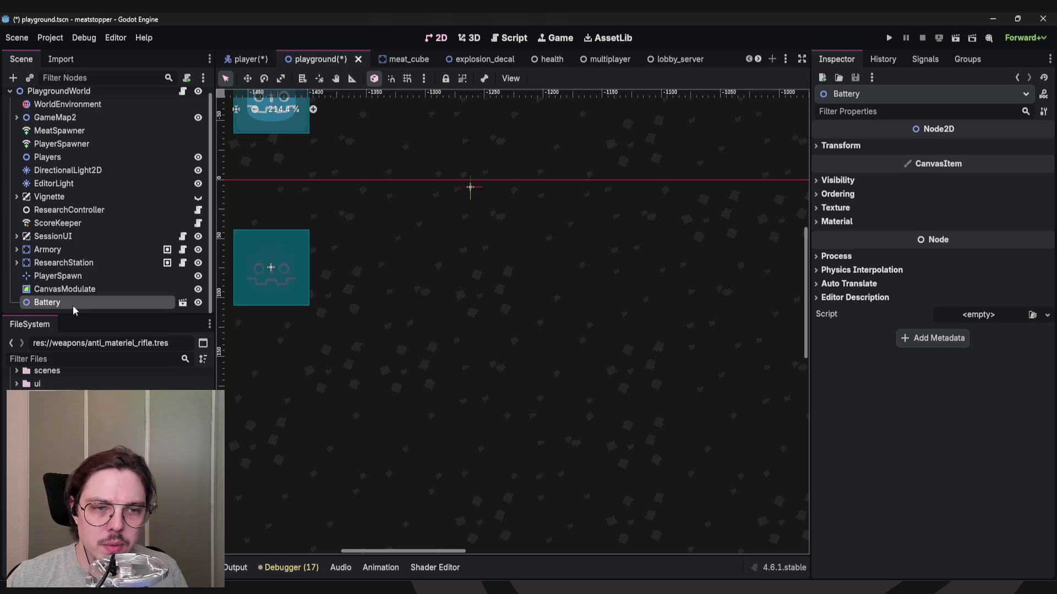
scroll(420, 296, "down", 11)
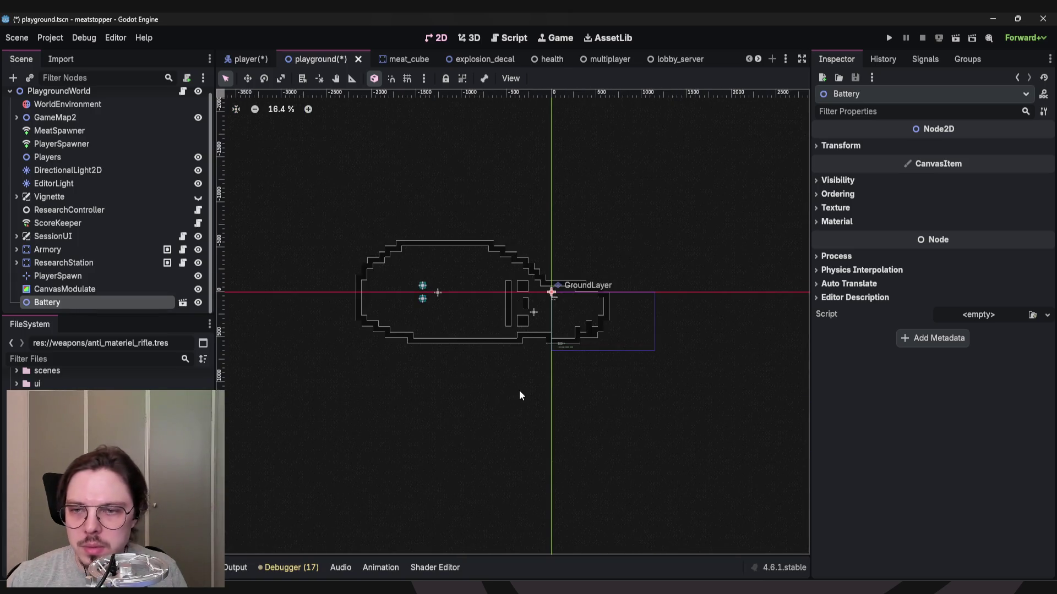
scroll(519, 385, "up", 8)
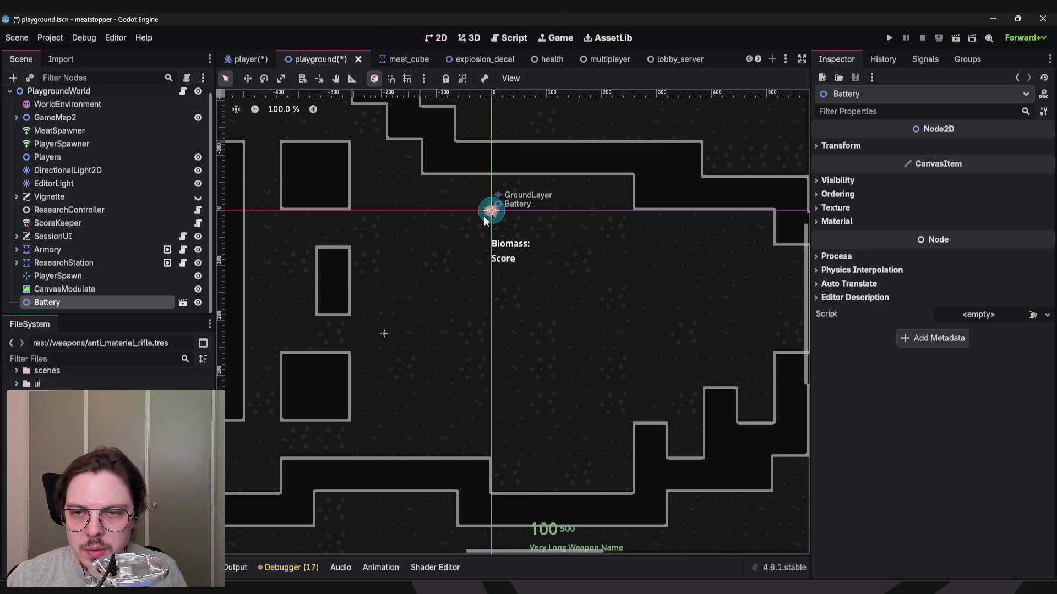
mouse_move(484, 216)
left_mouse_down()
mouse_move(362, 251)
mouse_move(660, 237)
mouse_move(305, 277)
left_mouse_up()
scroll(514, 309, "left", 5)
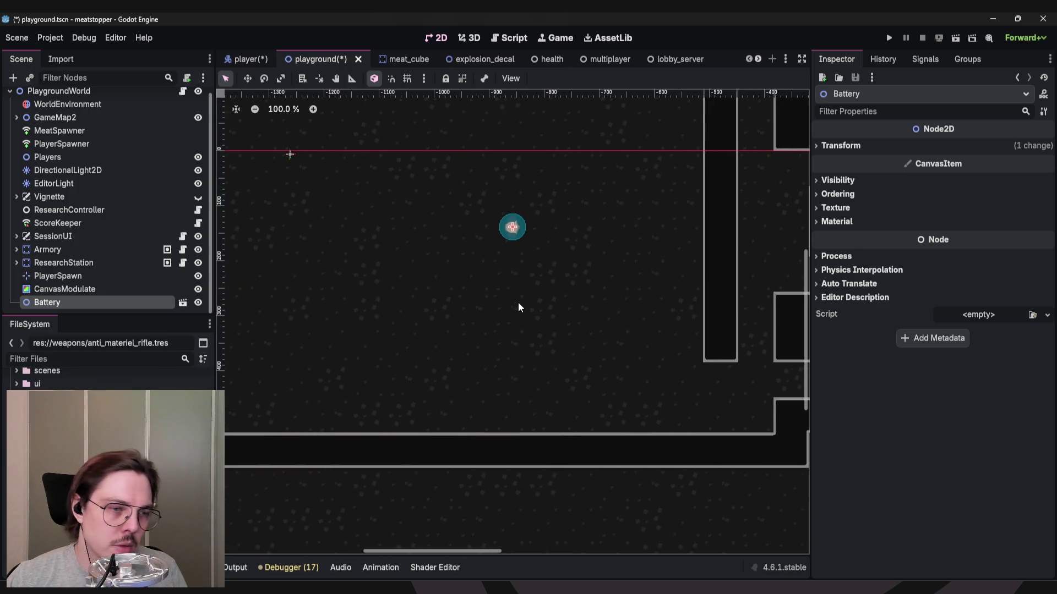
left_click_drag(514, 242, 363, 258)
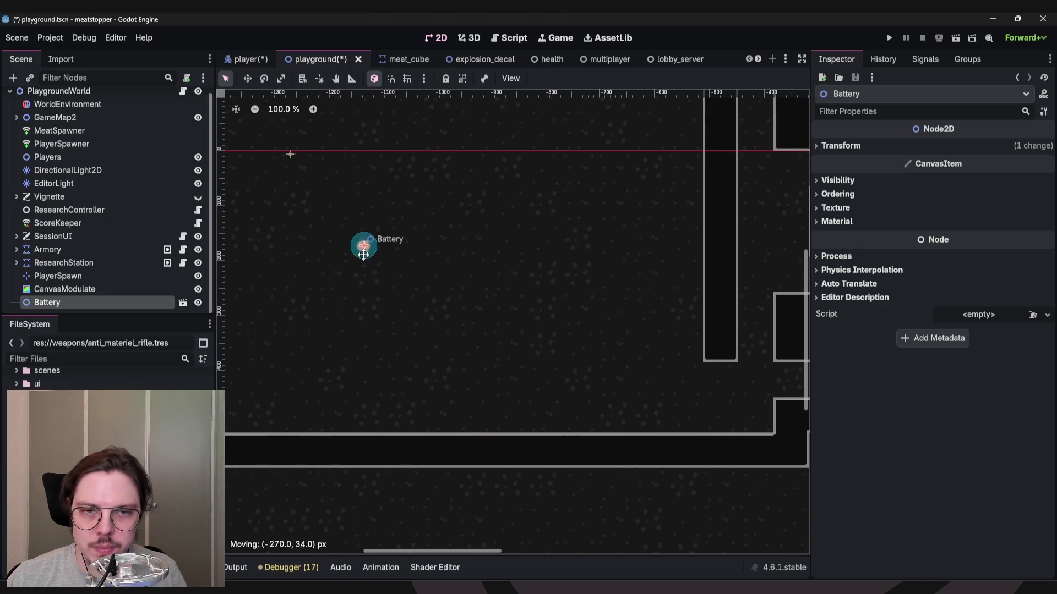
scroll(486, 342, "left", 5)
left_click_drag(640, 286, 545, 287)
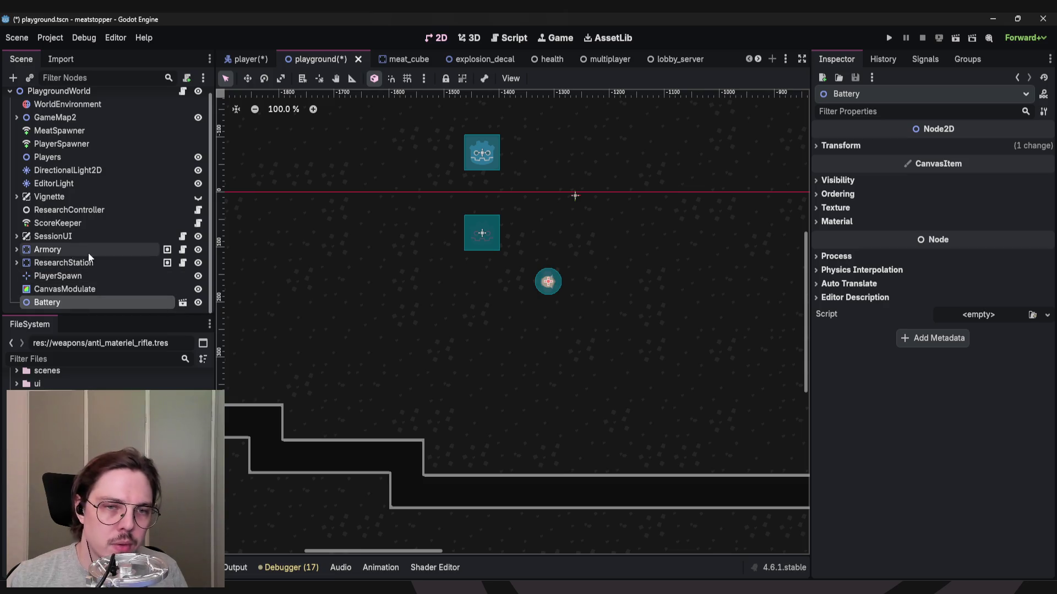
Inspect the Armory's Sprite2D, CollisionShape2D and its interaction groups.
left_click(61, 249)
left_click(17, 249)
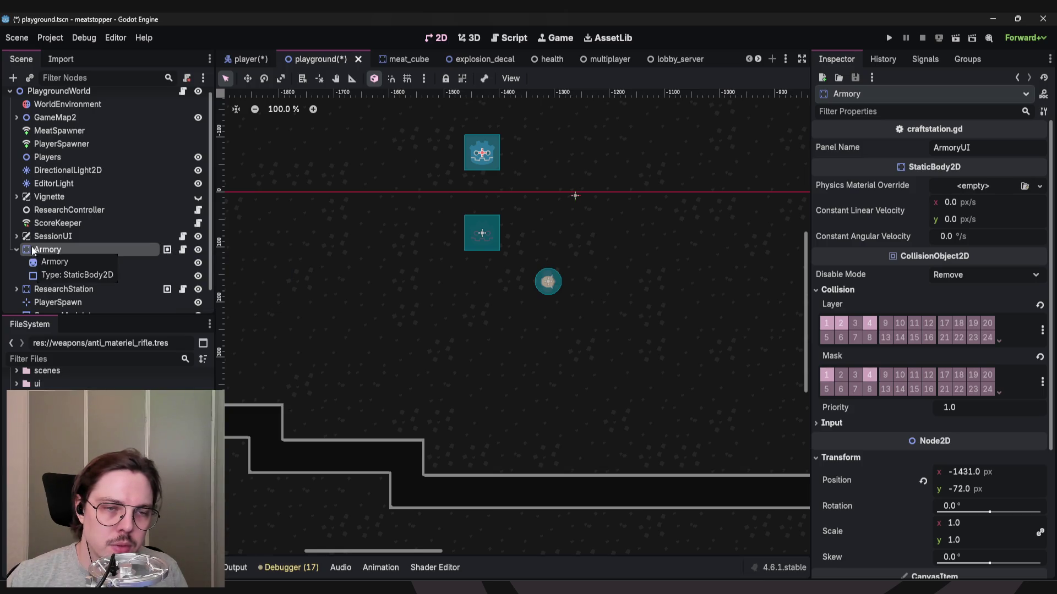
left_click_drag(287, 279, 323, 242)
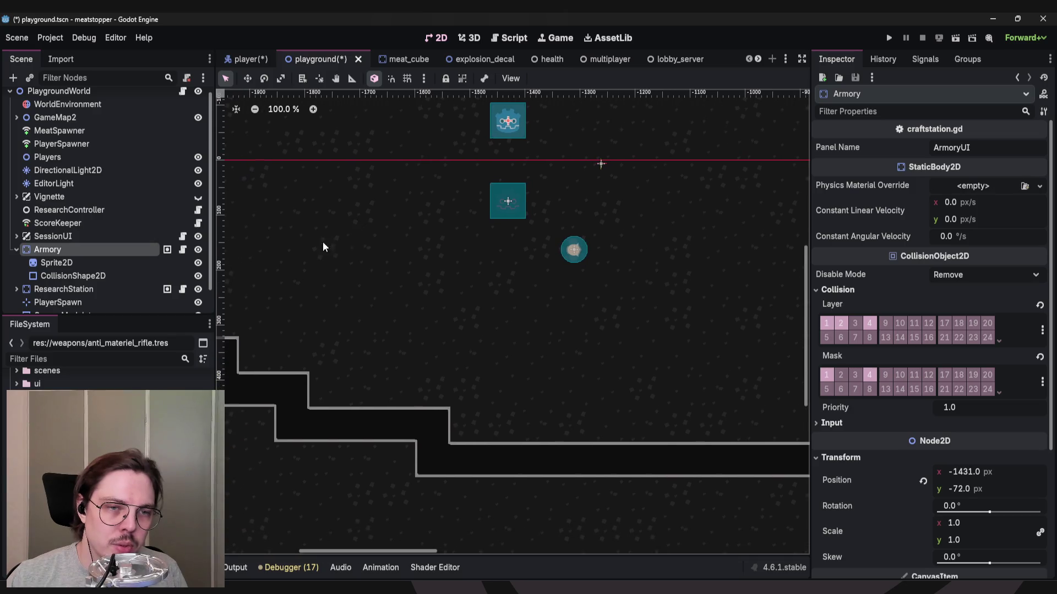
left_click(55, 263)
left_click_drag(373, 201, 352, 230)
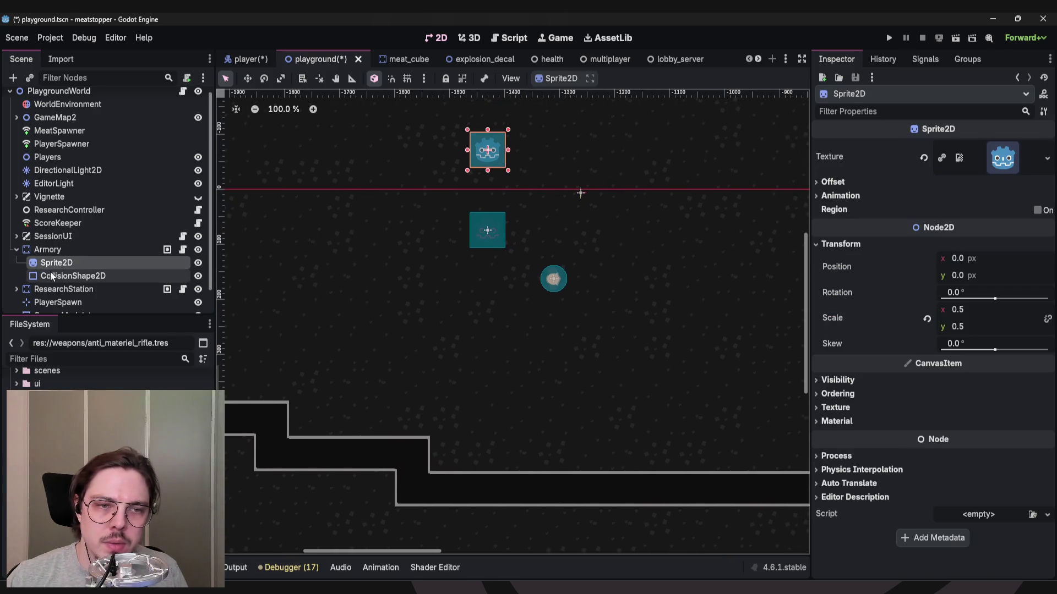
left_click(66, 277)
left_click(46, 252)
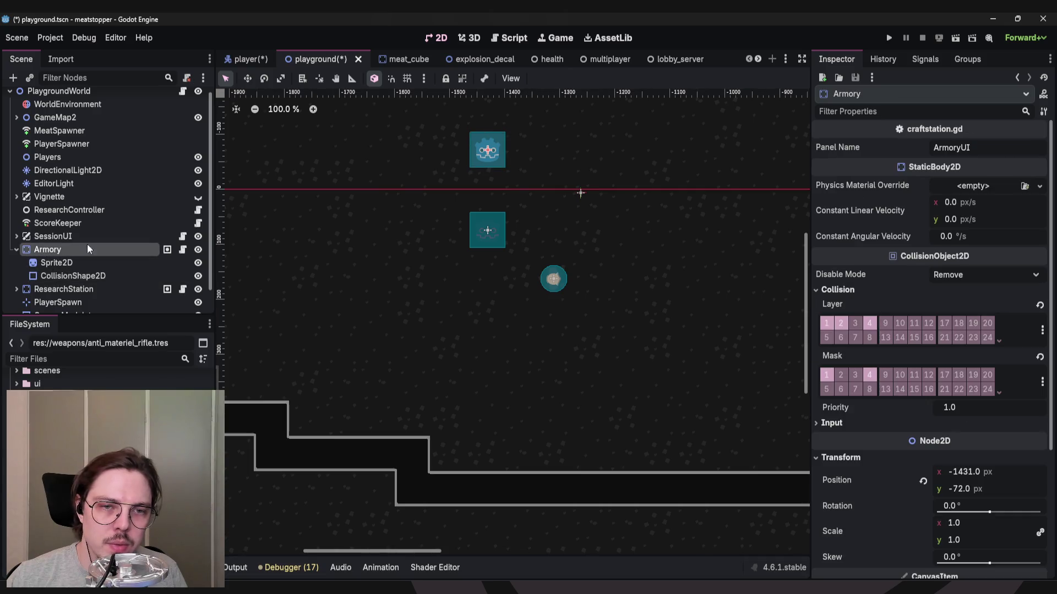
Open craftstation.gd and select the _on_interact handlers across lines 7–13.
left_click(183, 250)
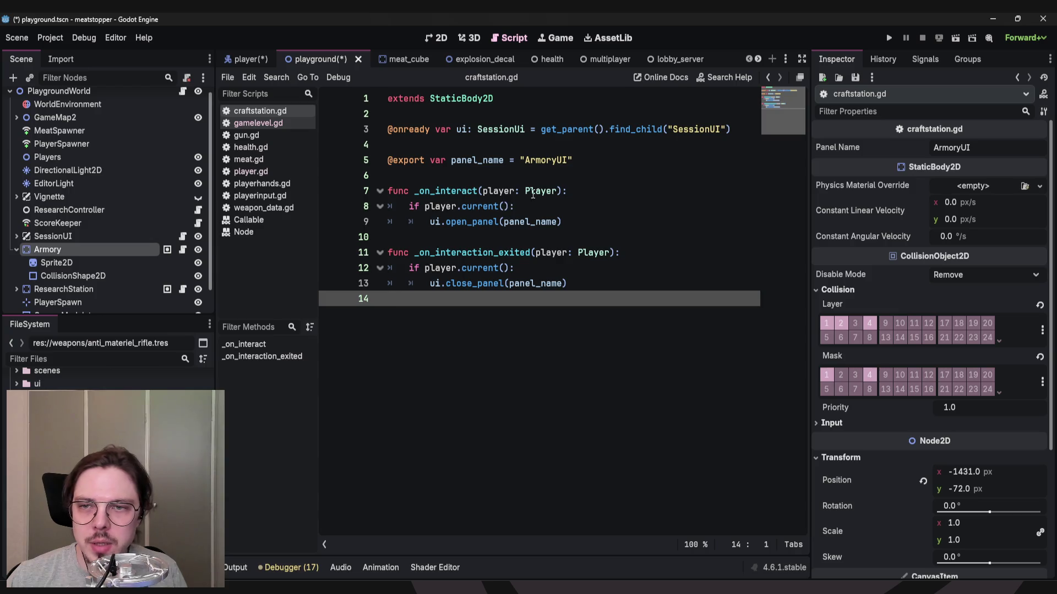
left_click(604, 235)
key("shift+Up")
key("shift+Up")
key("shift+Up")
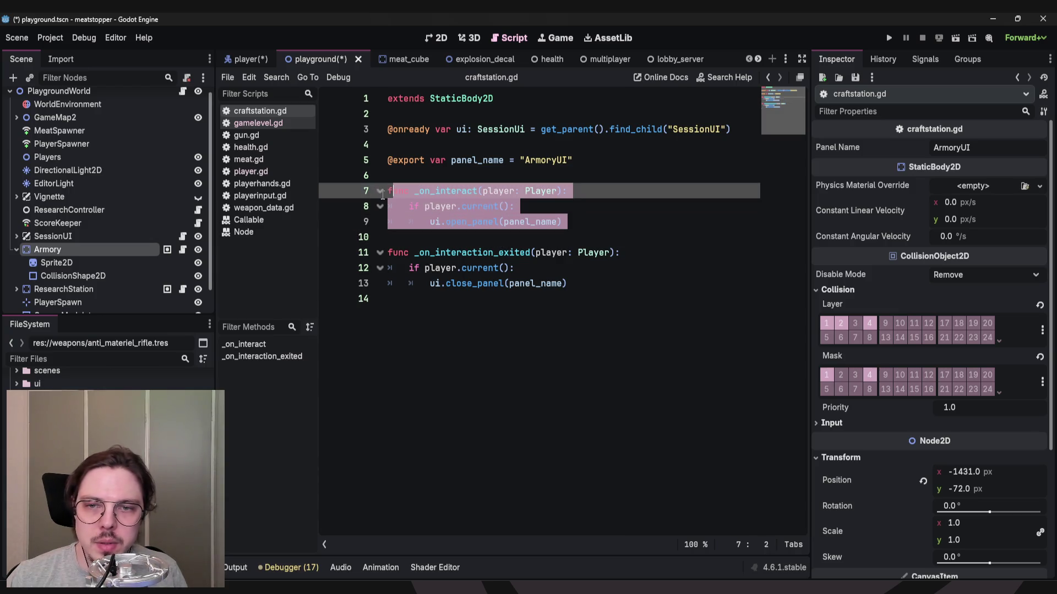
left_click(385, 236)
key("shift+Up")
key("shift+Up")
key("shift+Up")
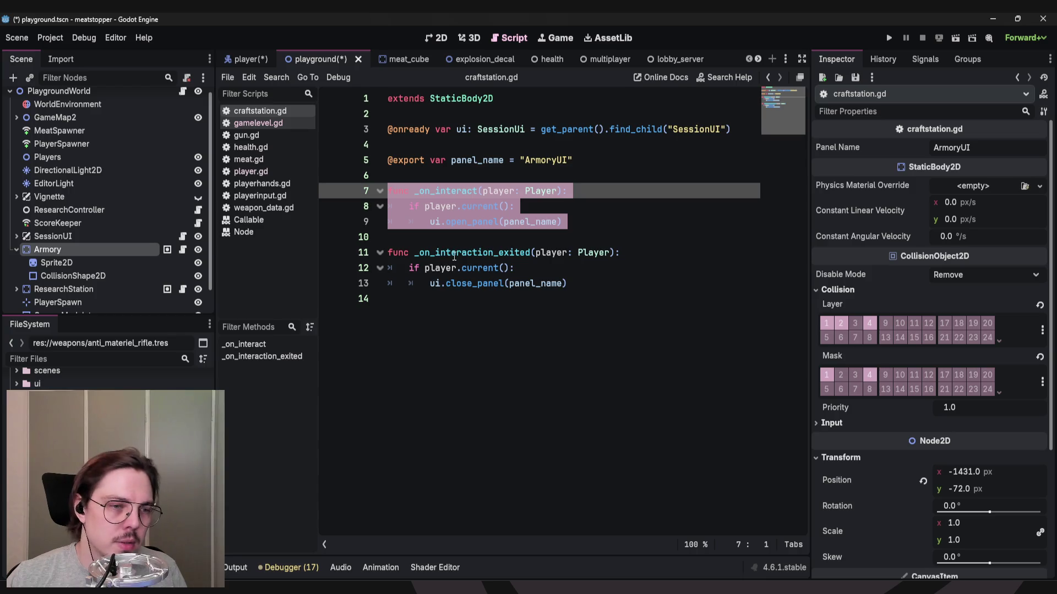
left_click(485, 173)
double_click(456, 190)
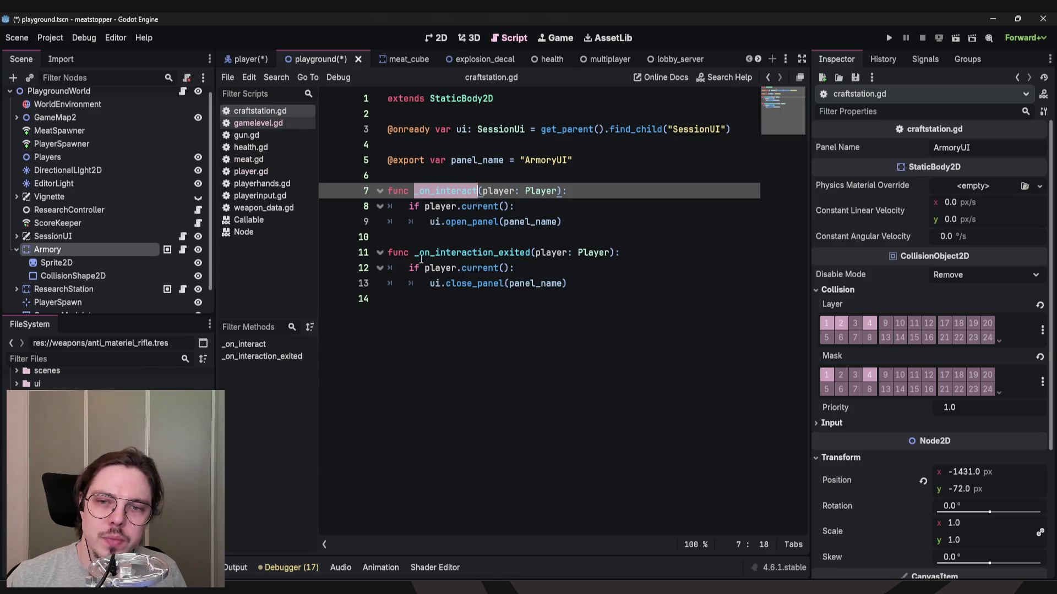
left_click(434, 237)
key("shift+Up")
key("shift+Up")
key("shift+Up")
left_click(451, 300)
key("shift+Up")
key("shift+Up")
key("shift+Up")
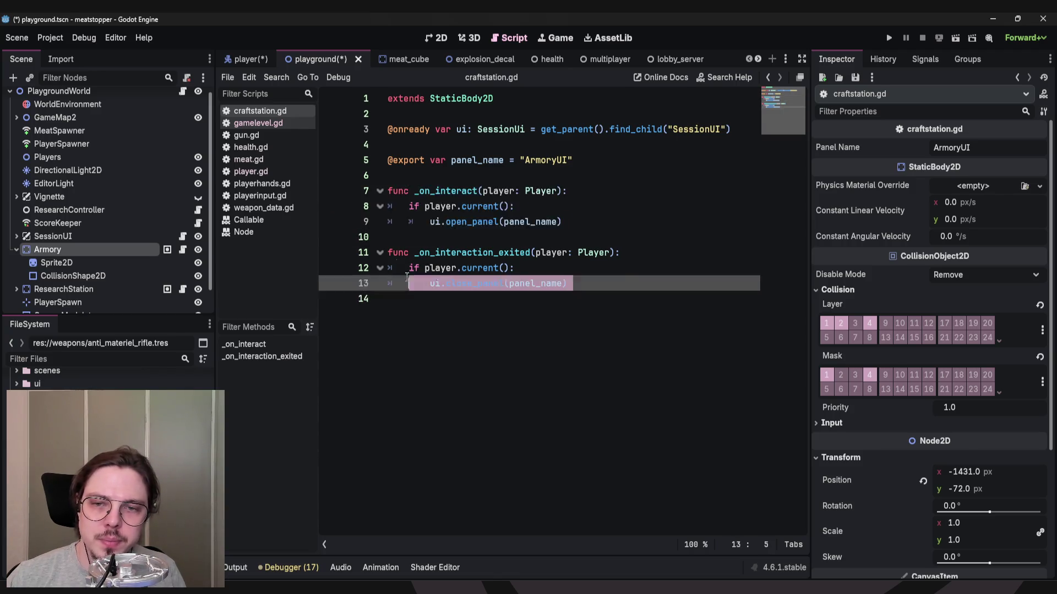
left_click(466, 342)
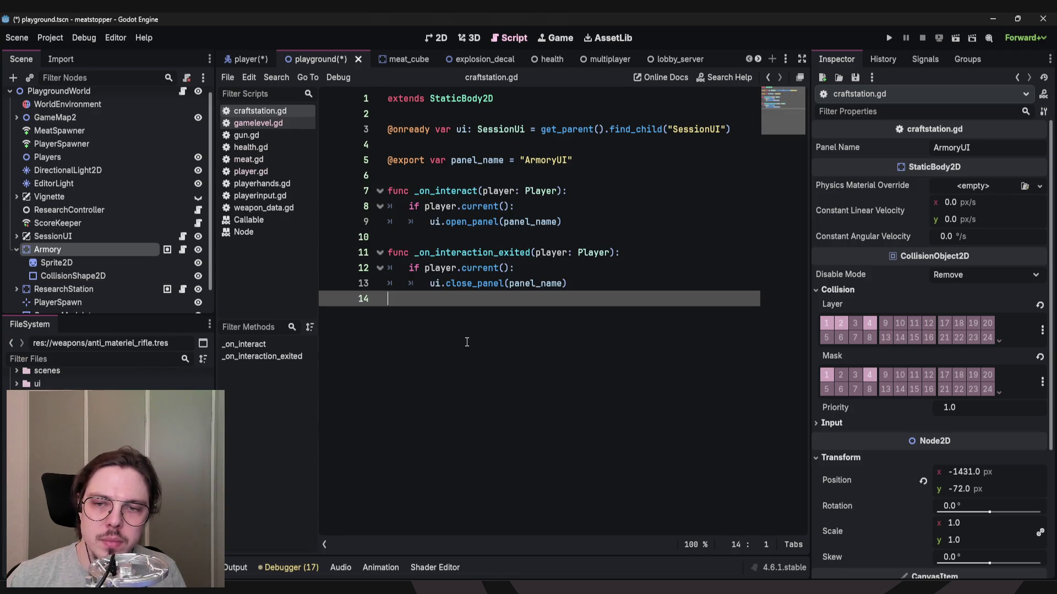
Highlight the player references in _on_interact, then switch to the player scene.
left_click(437, 240)
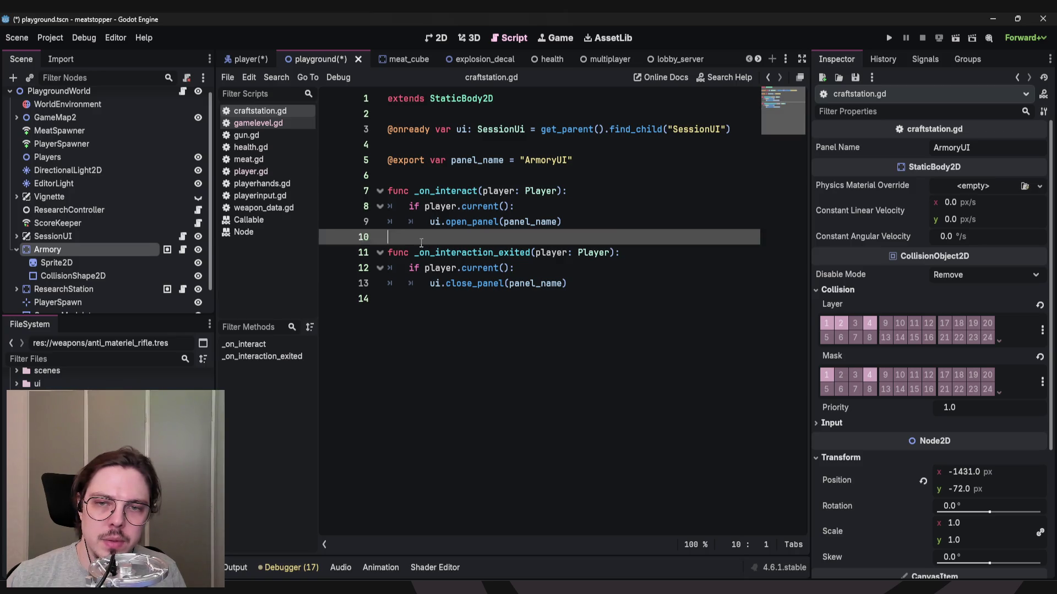
key("shift+Up")
key("shift+Up")
key("shift+Up")
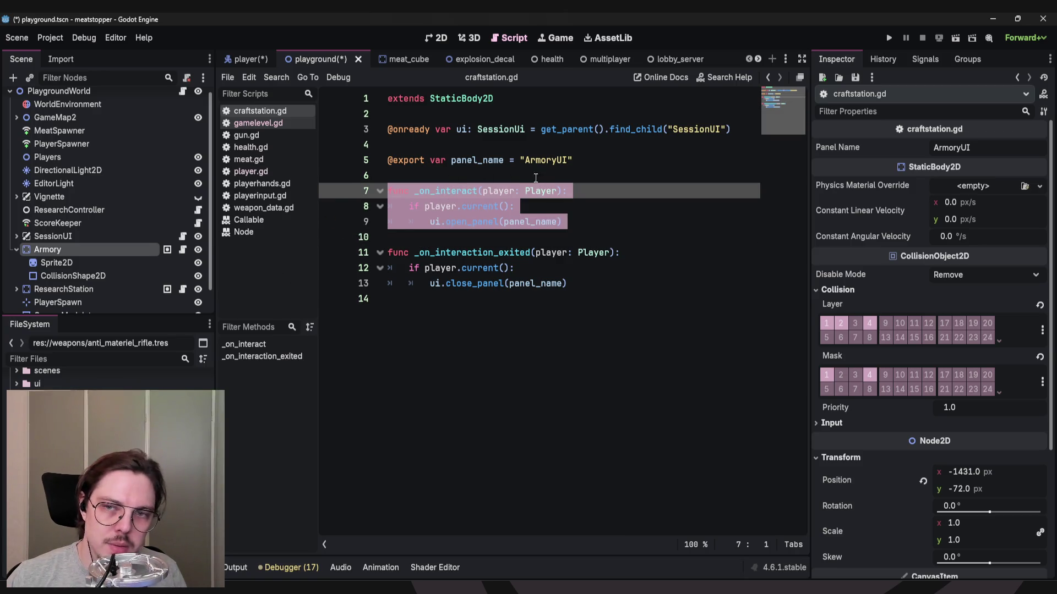
double_click(497, 191)
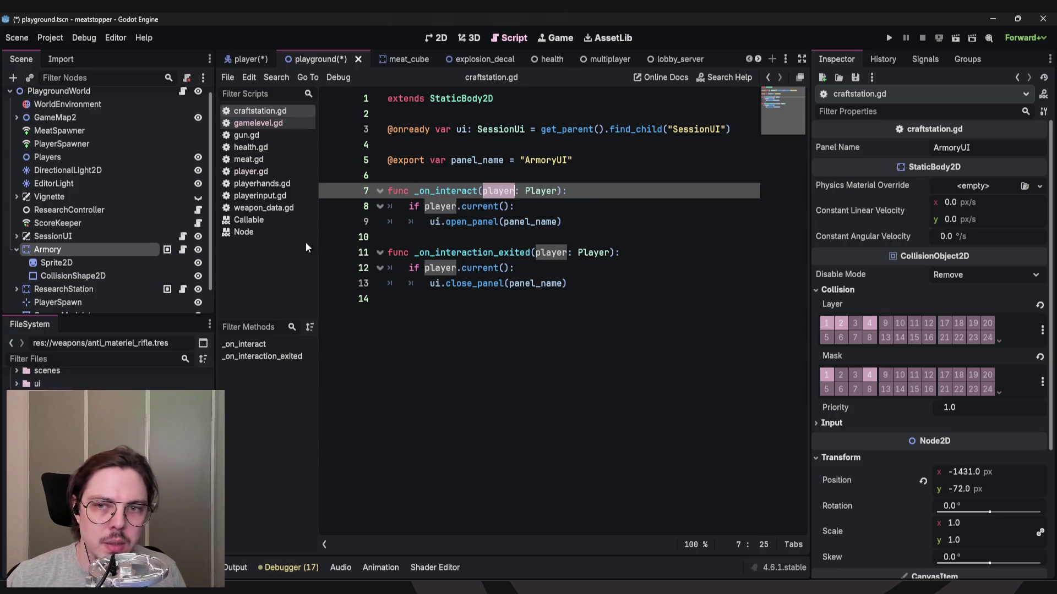
left_click_drag(341, 237, 351, 197)
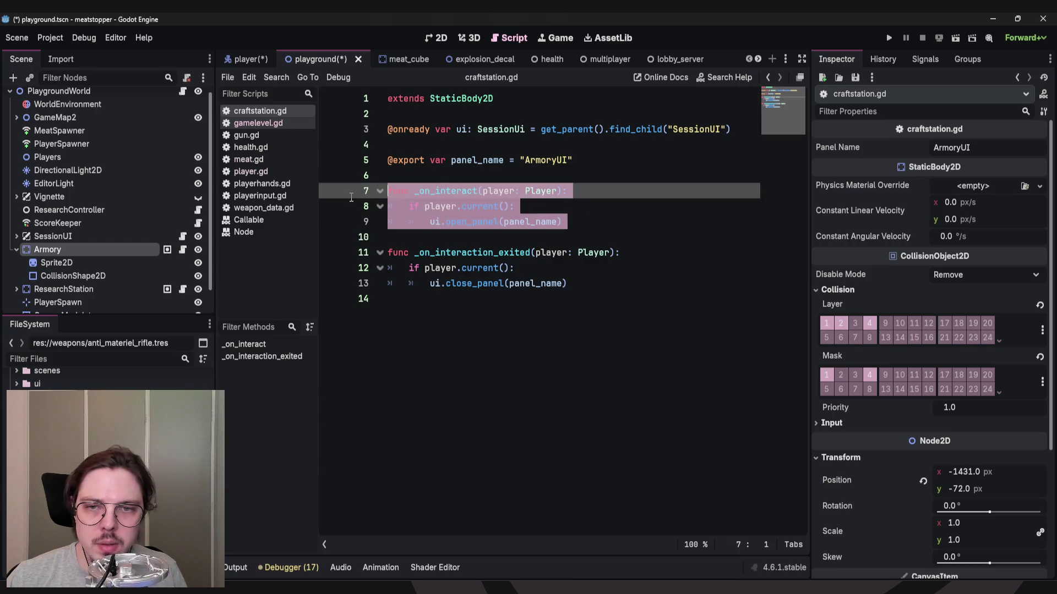
left_click_drag(446, 237, 449, 183)
left_click(449, 182)
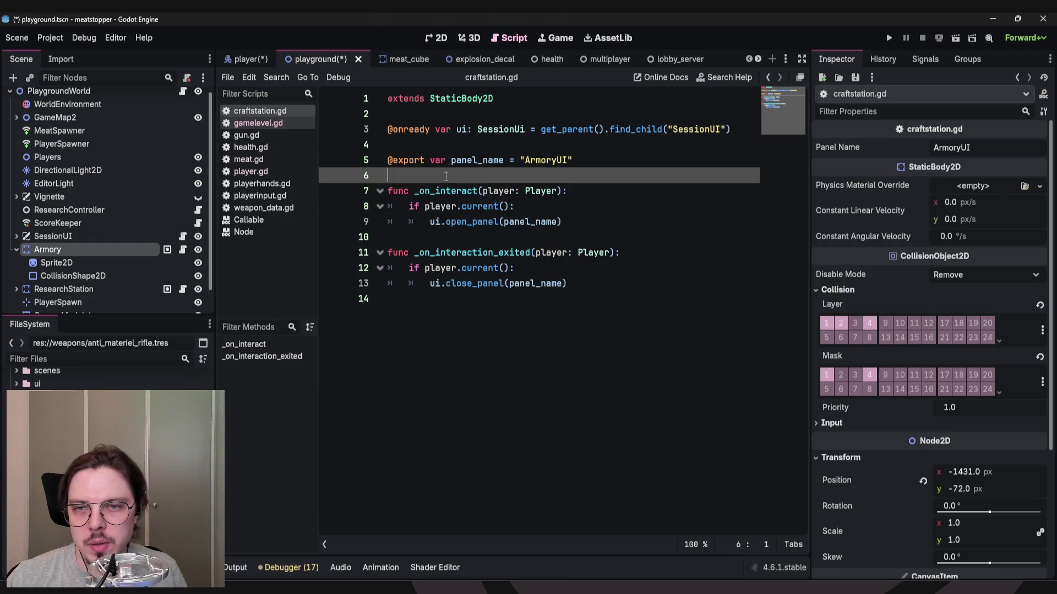
mouse_move(441, 223)
left_mouse_down()
mouse_move(437, 234)
mouse_move(436, 177)
left_mouse_up()
left_click(435, 178)
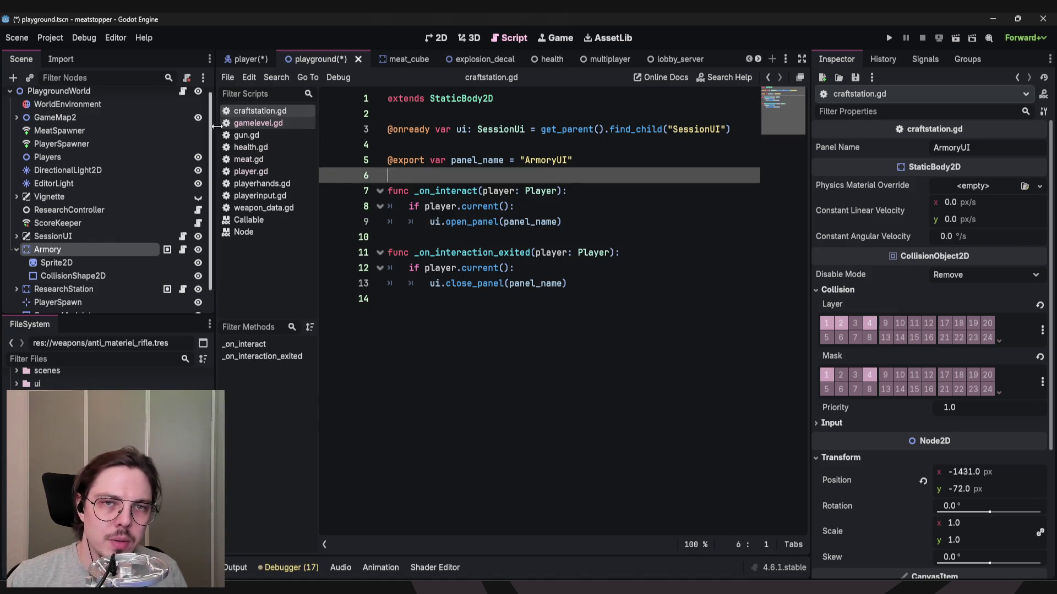
left_click(255, 58)
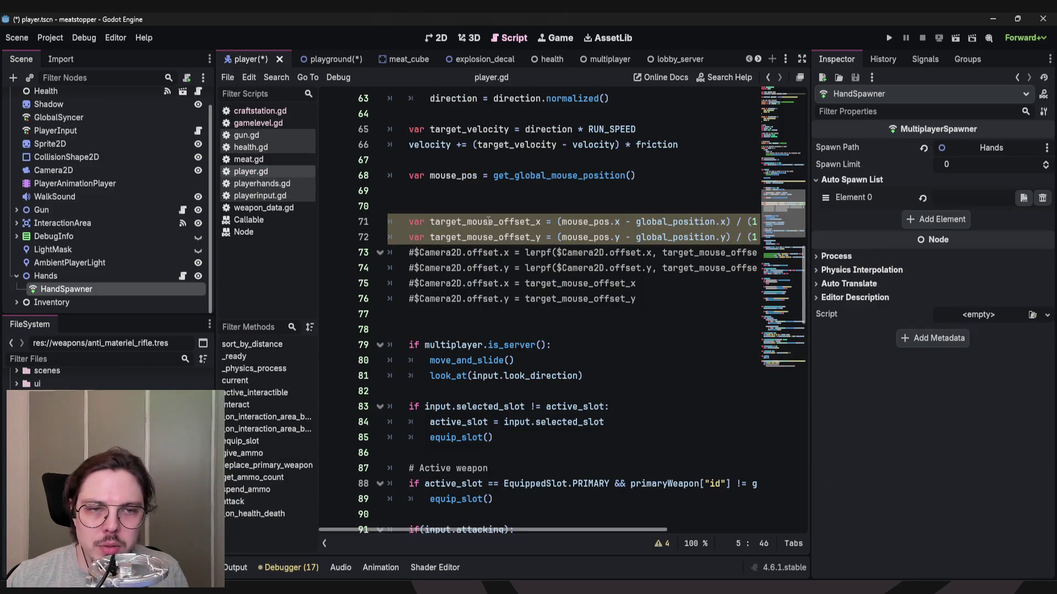
On the playground scene, check the Armory's Interactibles collision mask and layer bit 4.
left_click(336, 59)
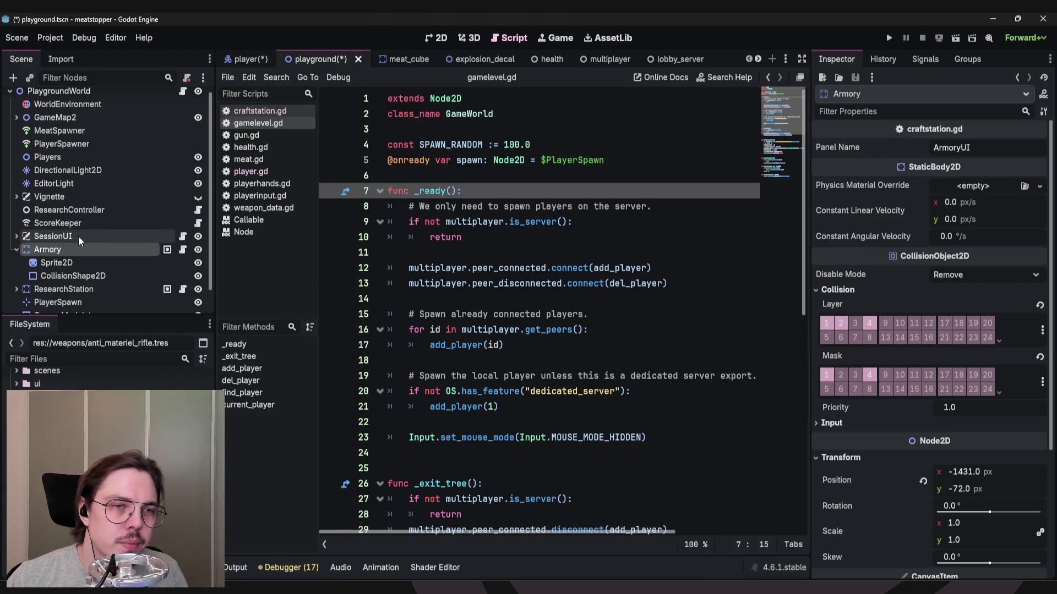
scroll(55, 242, "down", 1)
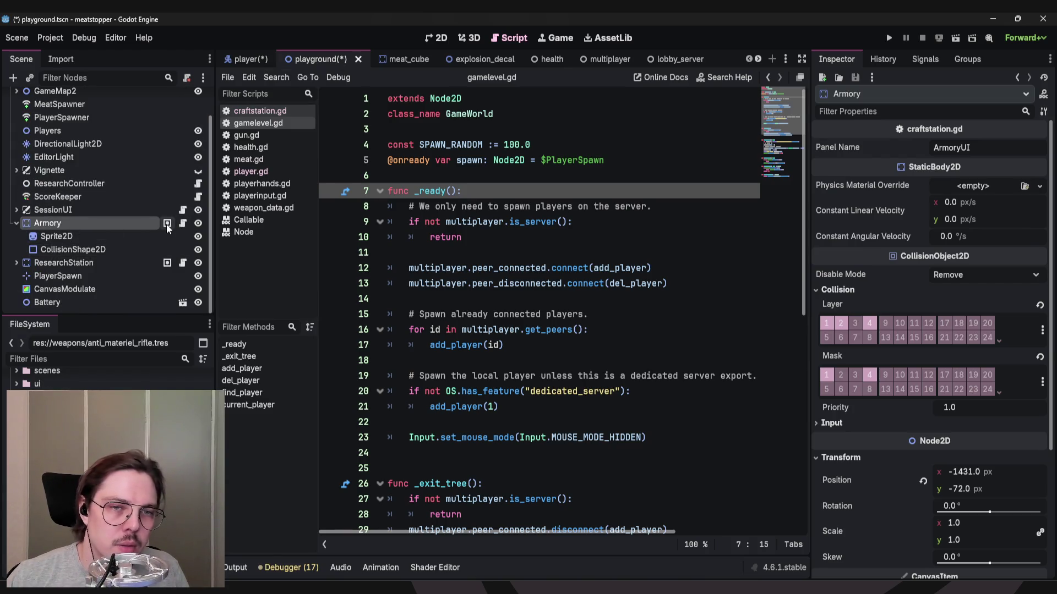
mouse_move(166, 223)
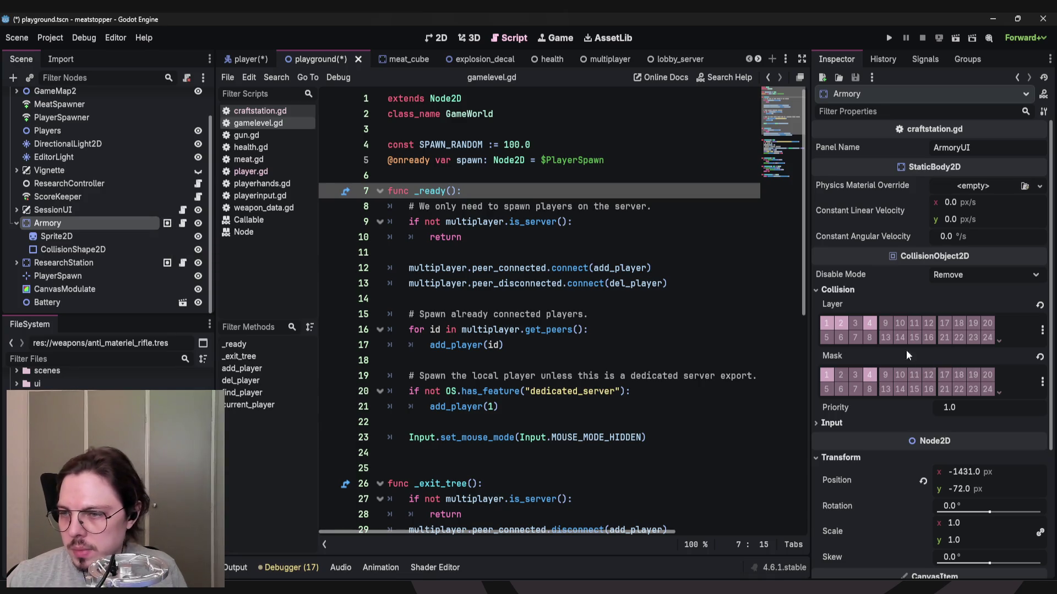
left_click(869, 375)
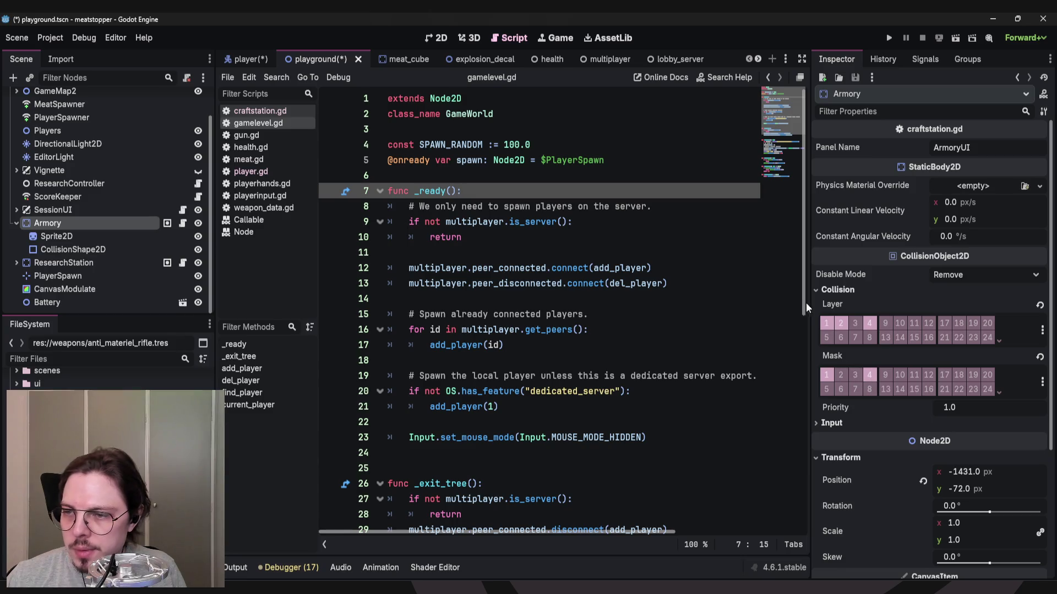
left_click(871, 324)
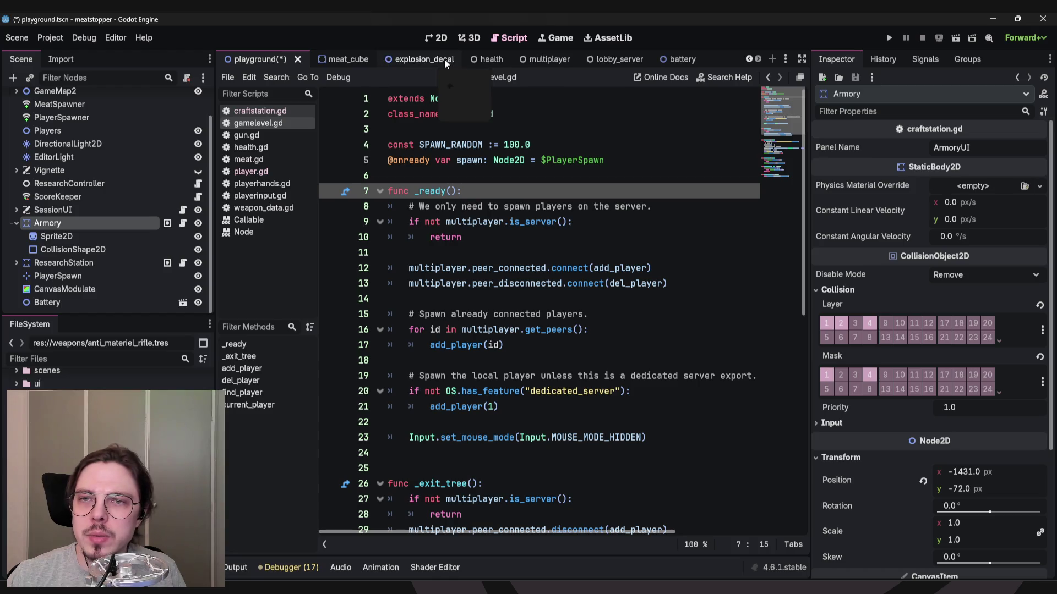
Enable Interactibles collision layer 4 and mask 4 on the battery's Area2D.
left_click_drag(660, 61, 318, 58)
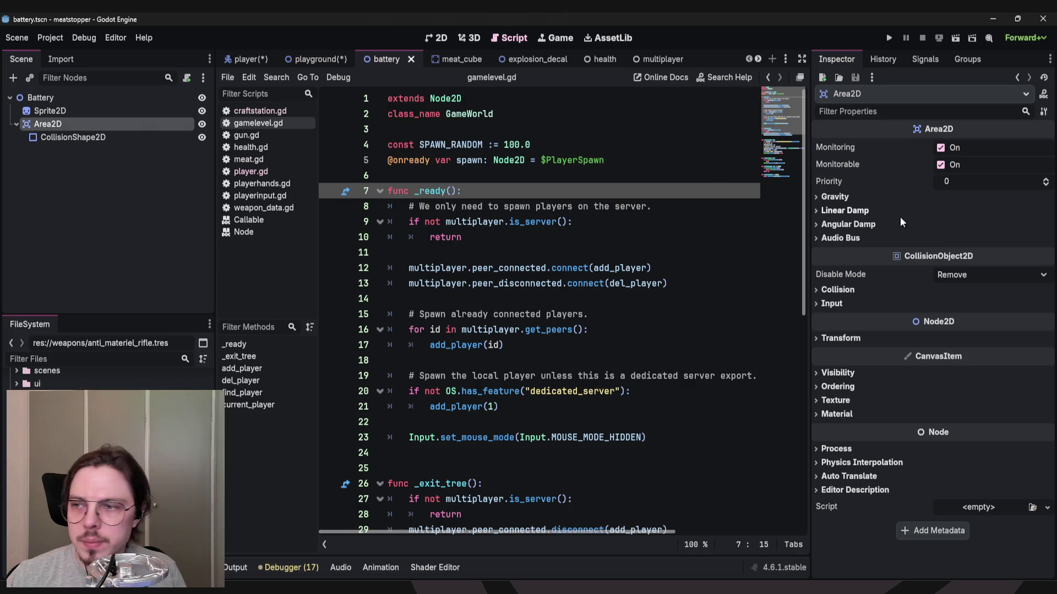
left_click(837, 290)
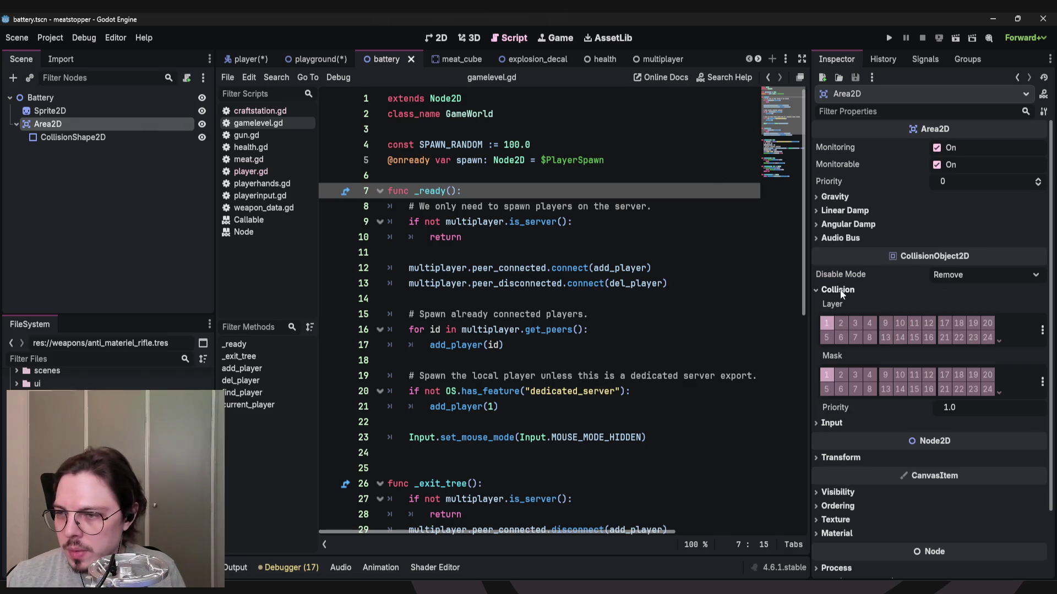
left_click(827, 324)
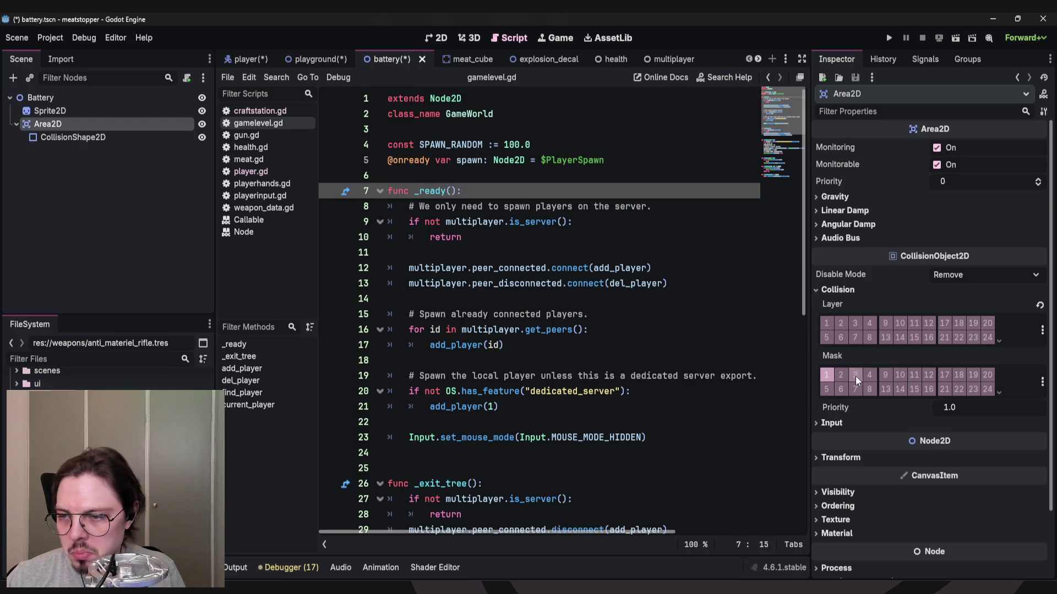
left_click(825, 325)
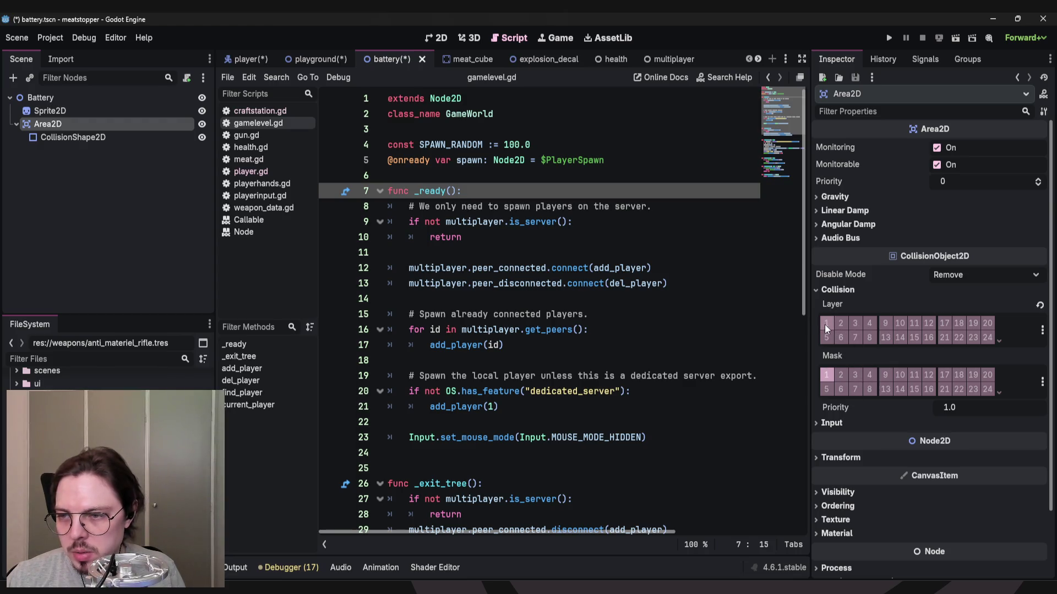
left_click(866, 325)
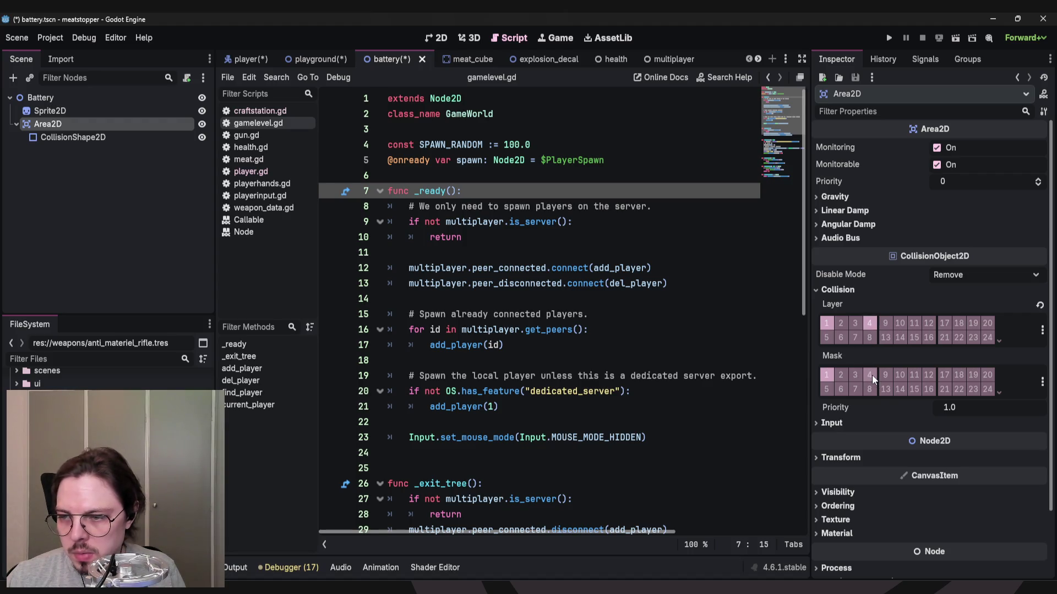
left_click(870, 375)
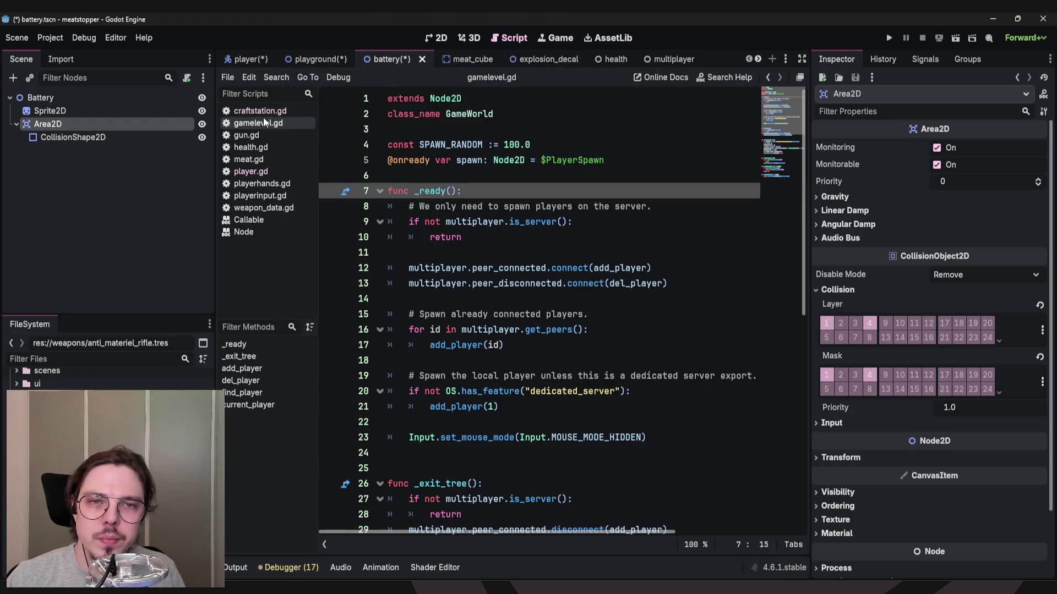
left_click(301, 58)
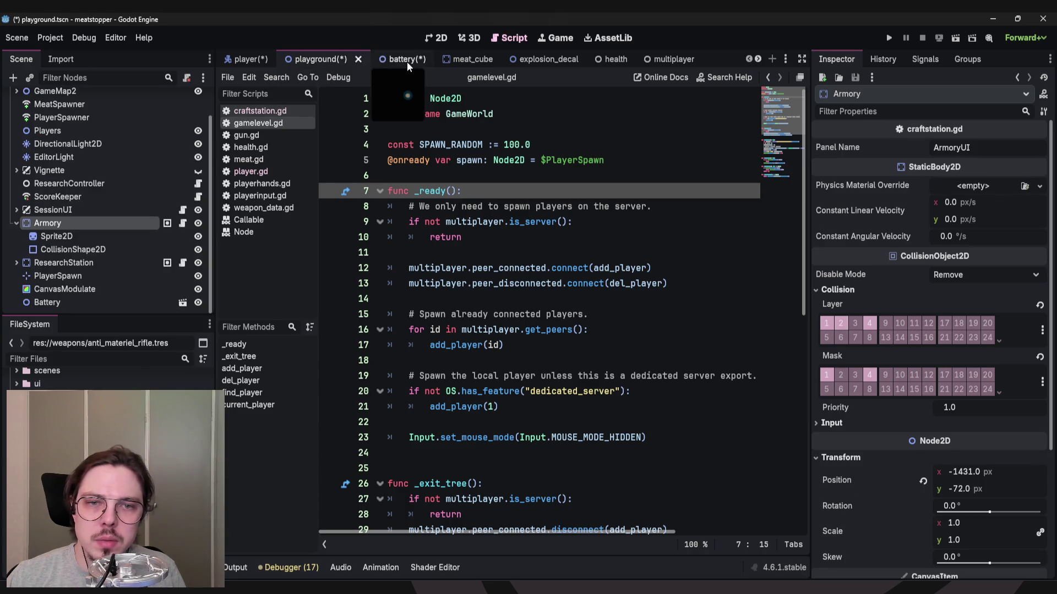
Check the ResearchStation's World and Interactibles collision layer bits, then reopen the battery scene.
left_click(72, 262)
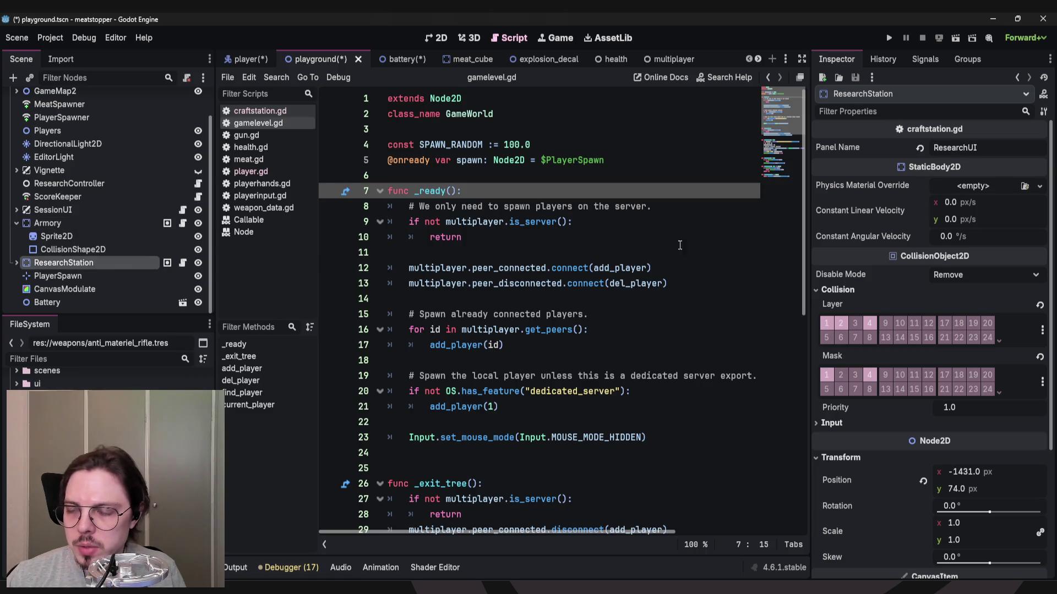
left_click(824, 325)
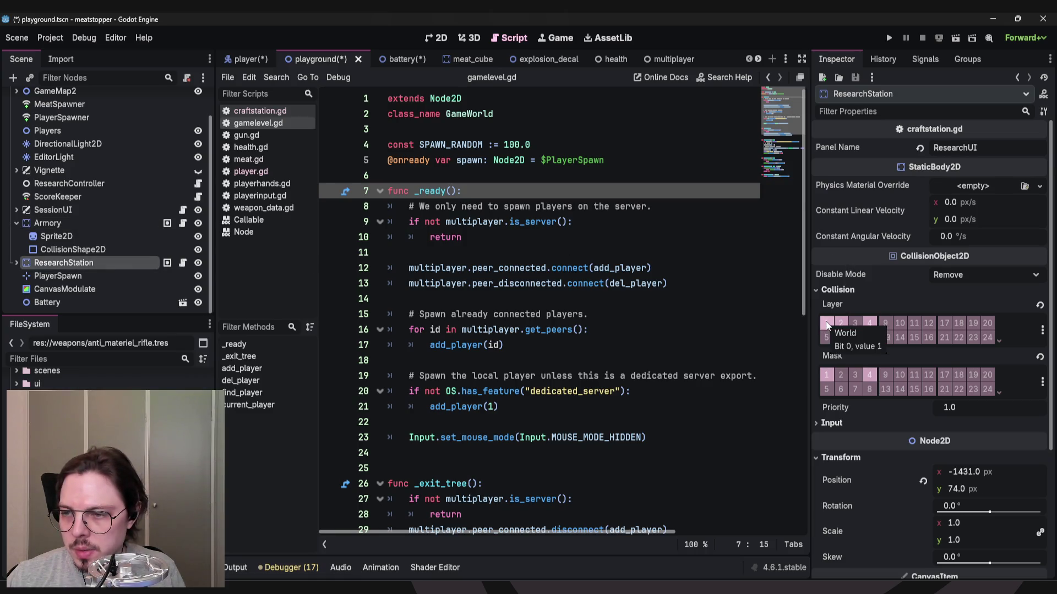
left_click(870, 323)
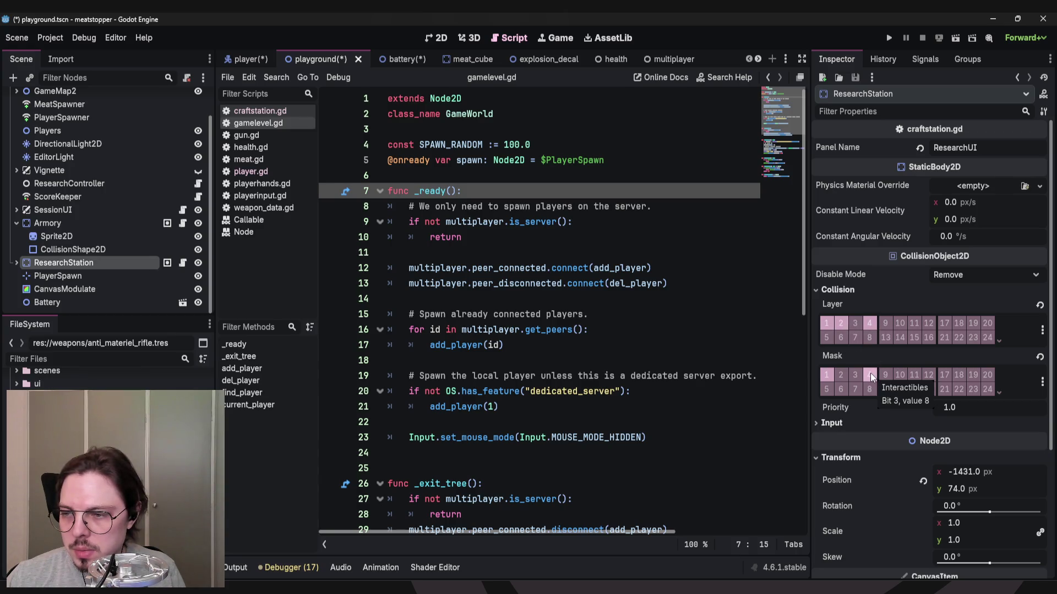
left_click(388, 60)
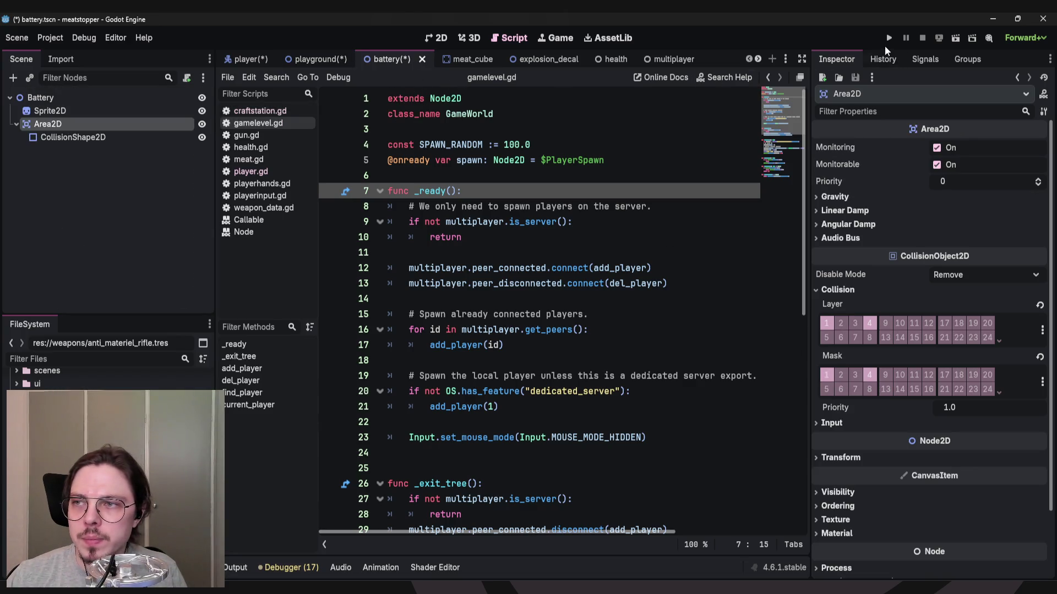
Attach a new res://scenes/battery.gd script to the Battery root node.
left_click(71, 101)
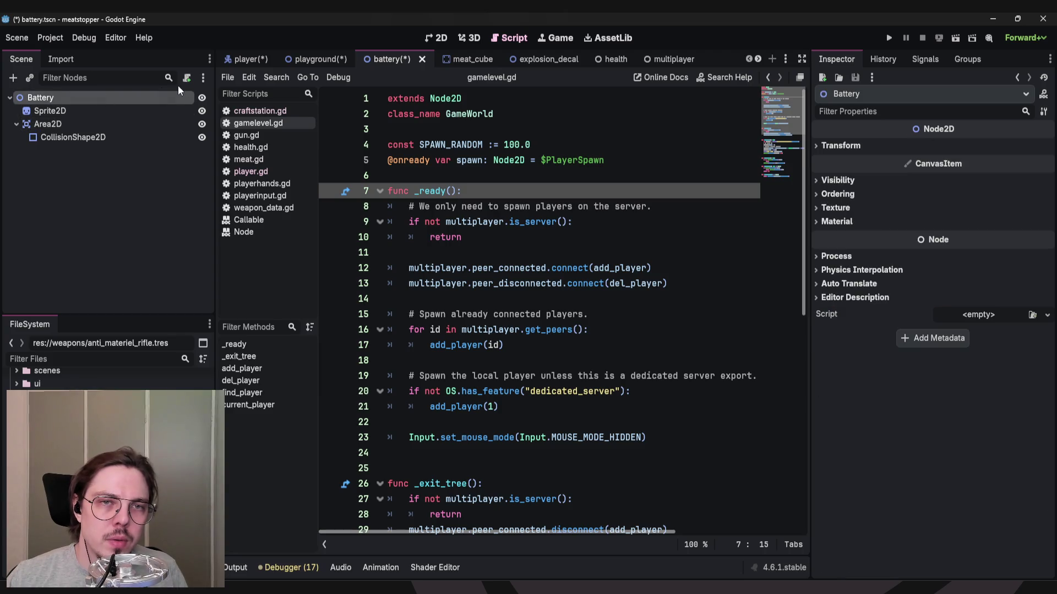
left_click(187, 78)
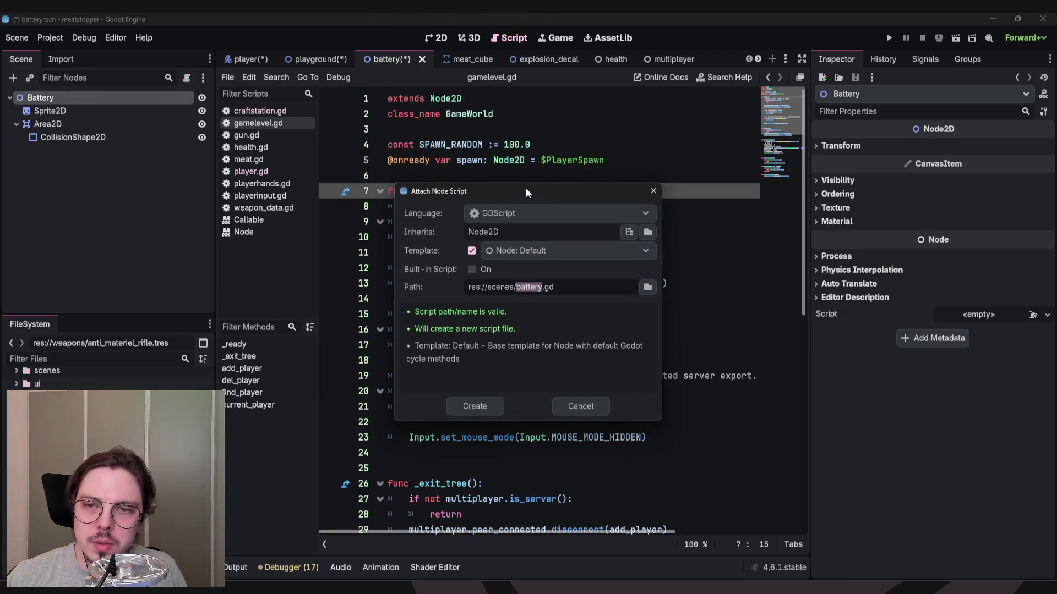
left_click(502, 353)
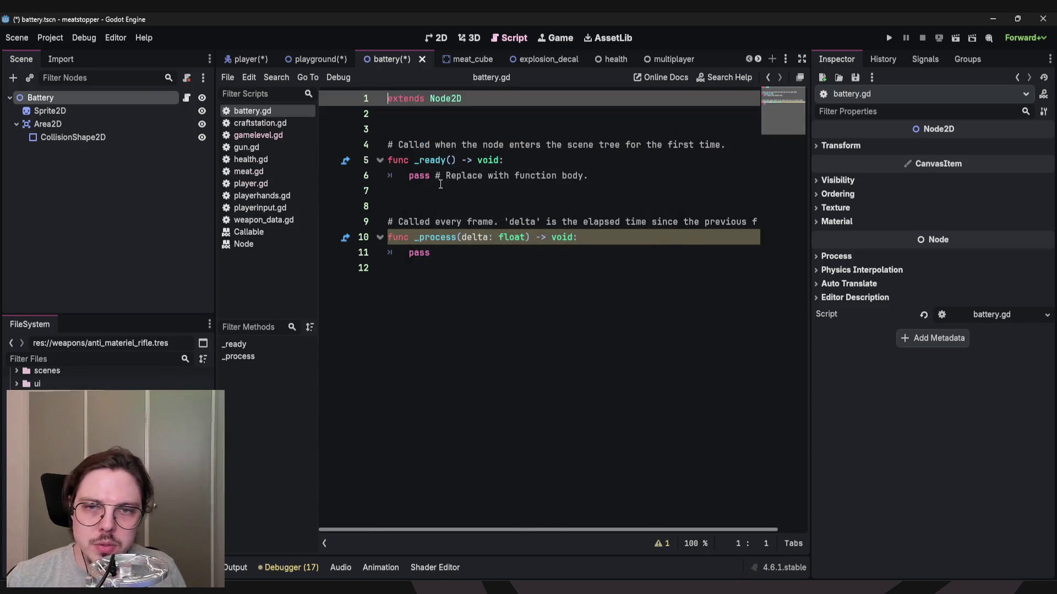
Copy the two interaction functions from craftstation.gd and return to battery.gd.
left_click(262, 123)
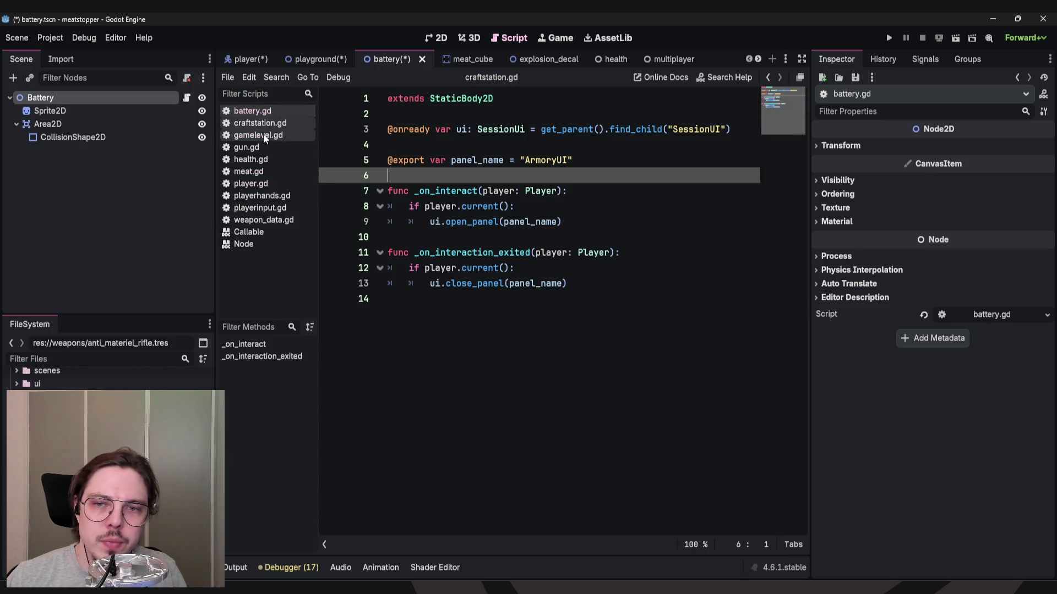
mouse_move(440, 323)
left_mouse_down()
mouse_move(334, 202)
mouse_move(338, 181)
mouse_move(336, 191)
left_mouse_up()
key("ctrl+c")
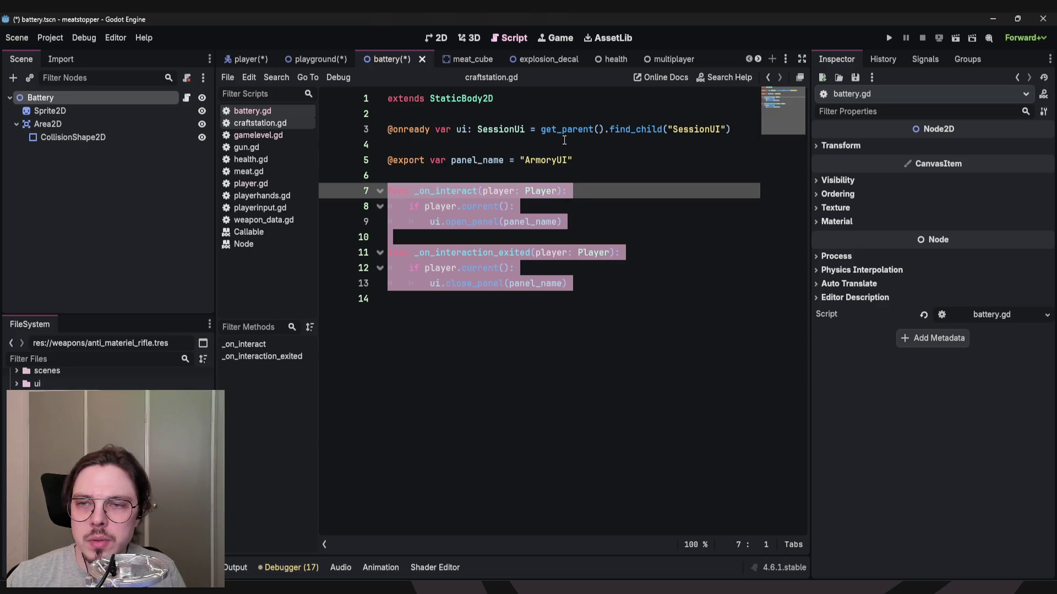
left_click(462, 132)
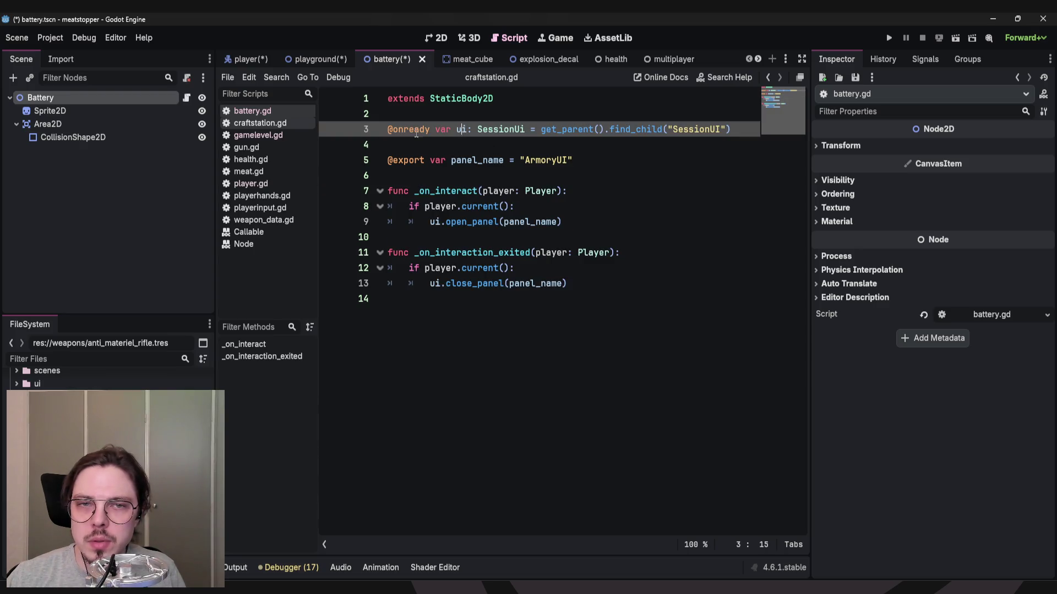
left_click(252, 111)
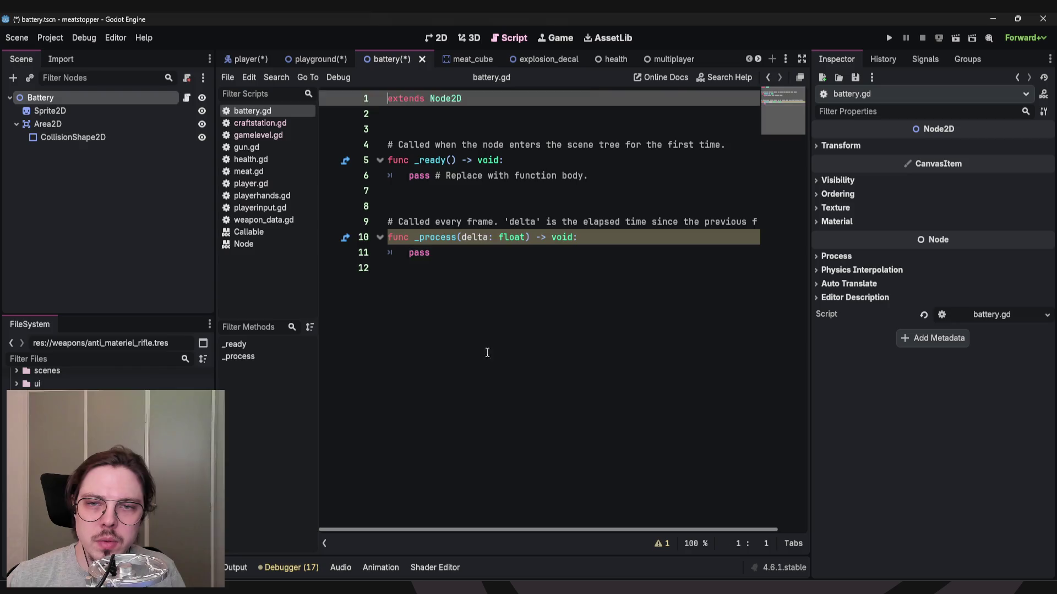
Paste the interaction functions and replace open_panel with print("player touched").
left_click_drag(487, 353, 387, 144)
key("ctrl+v")
left_click_drag(557, 170, 440, 168)
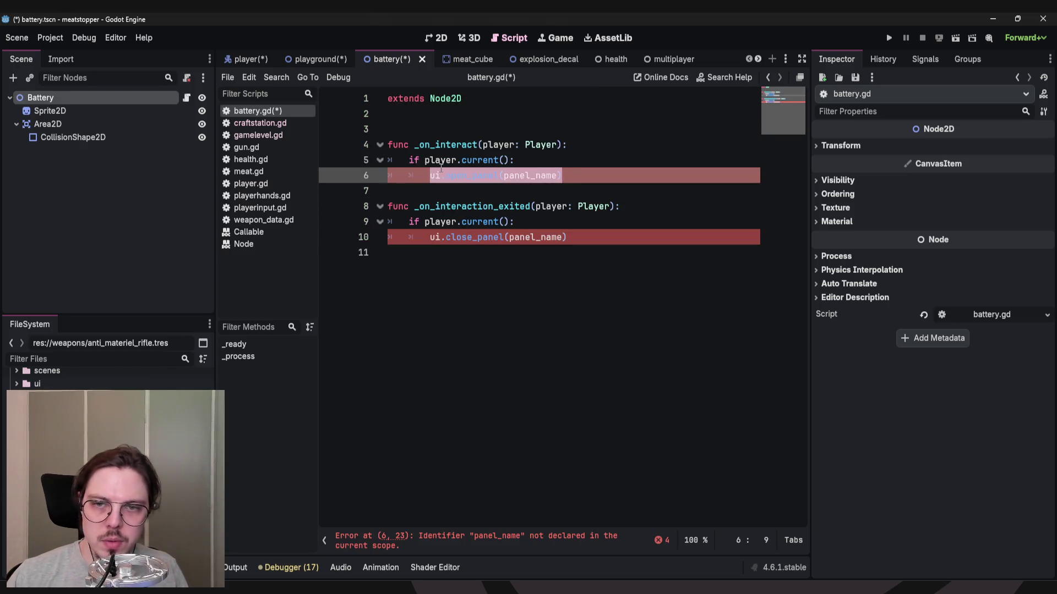
type("p")
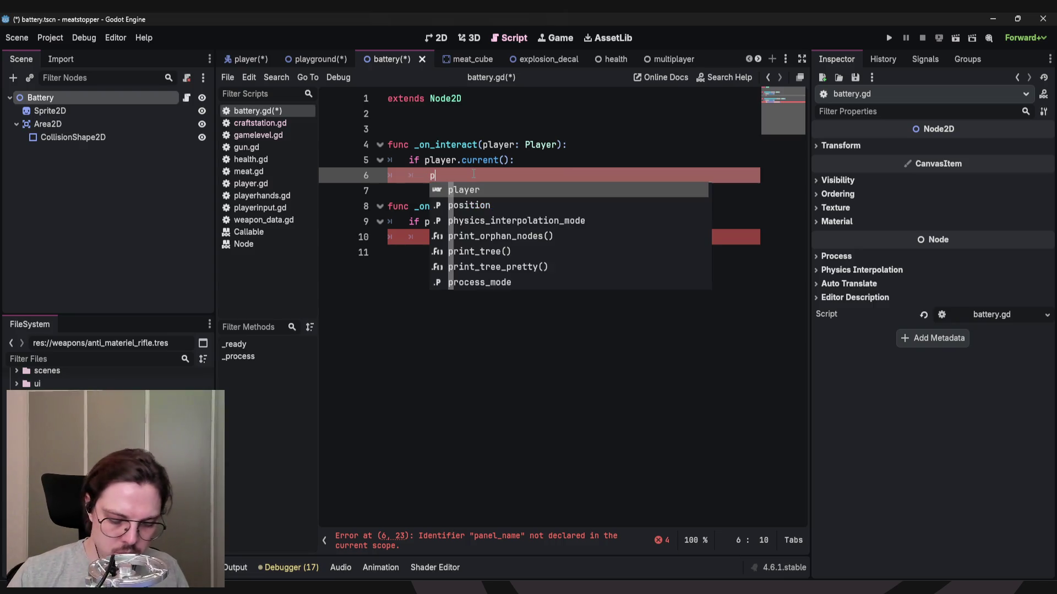
type("rint")
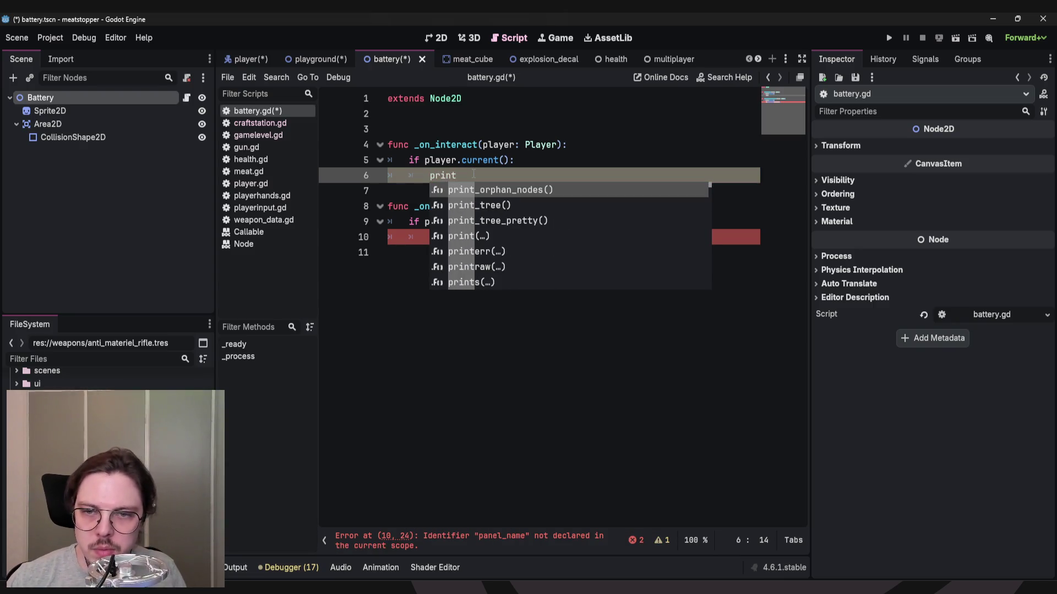
key("Down")
key("Down")
key("Down")
key("Return")
type("\"")
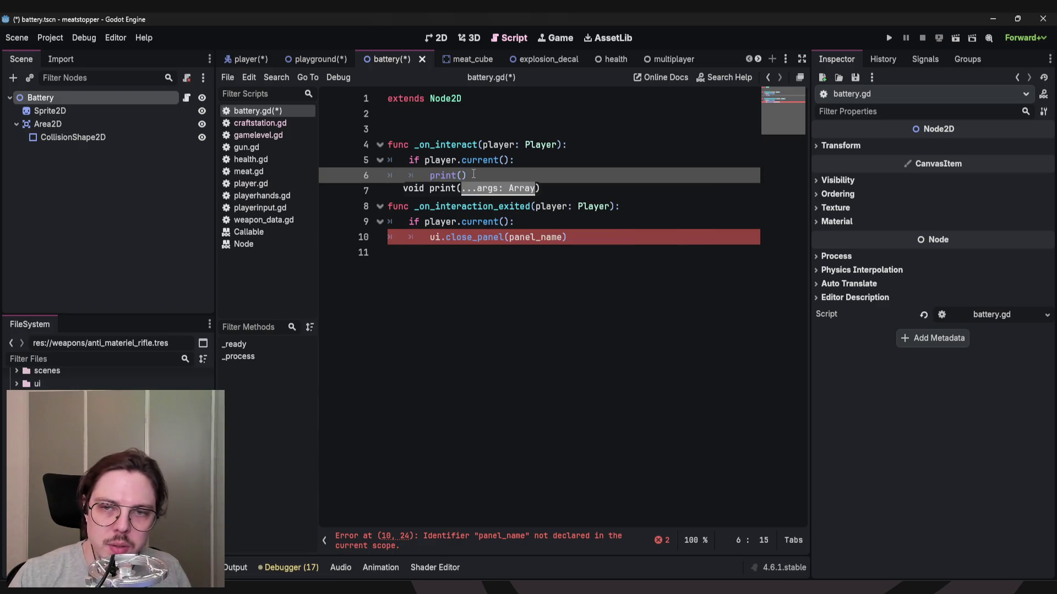
type("player touc")
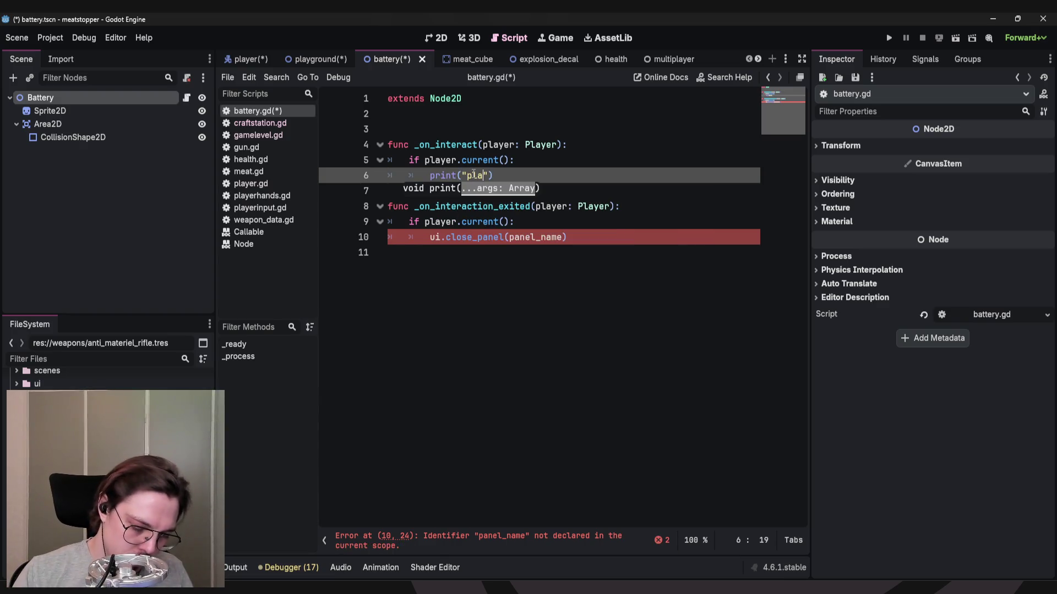
type("hed")
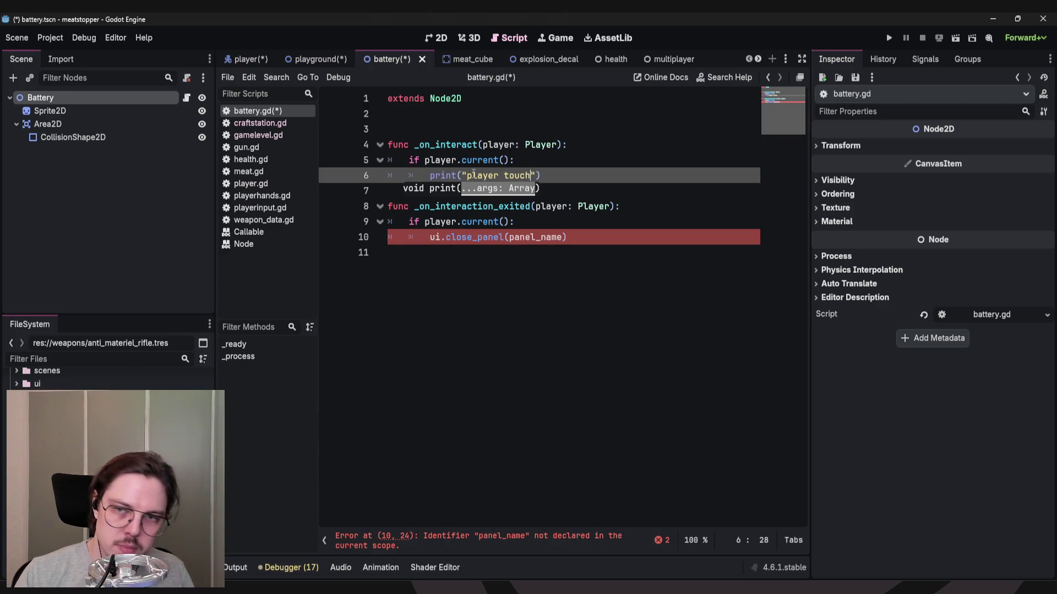
left_click(579, 177)
Replace the close_panel call on line 10 with print("player left") and save battery.gd.
left_click_drag(586, 239, 430, 238)
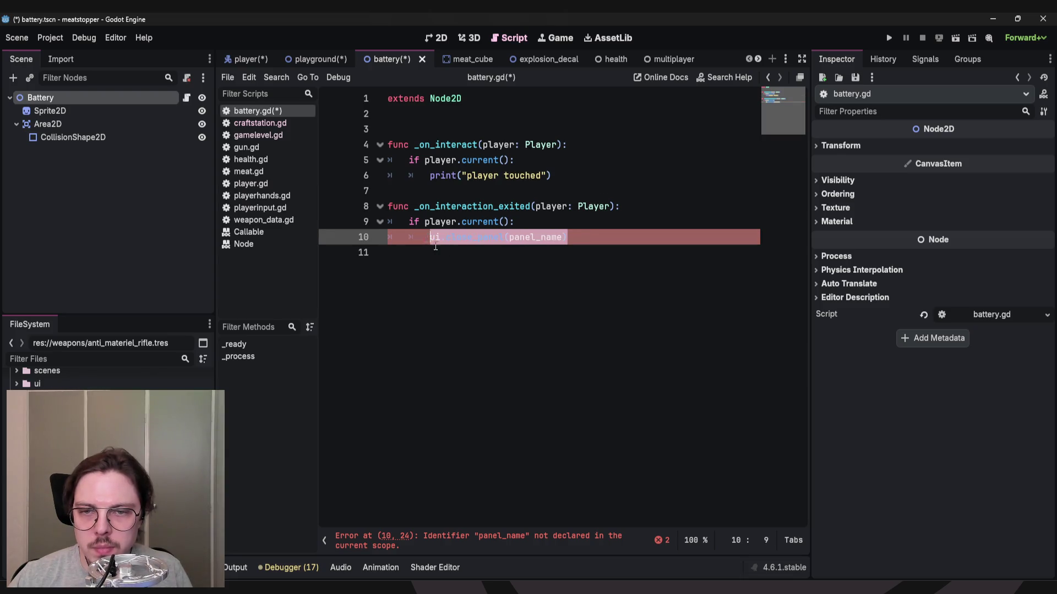
type("print(\"player touched\")")
left_click(473, 238)
key("BackSpace")
key("BackSpace")
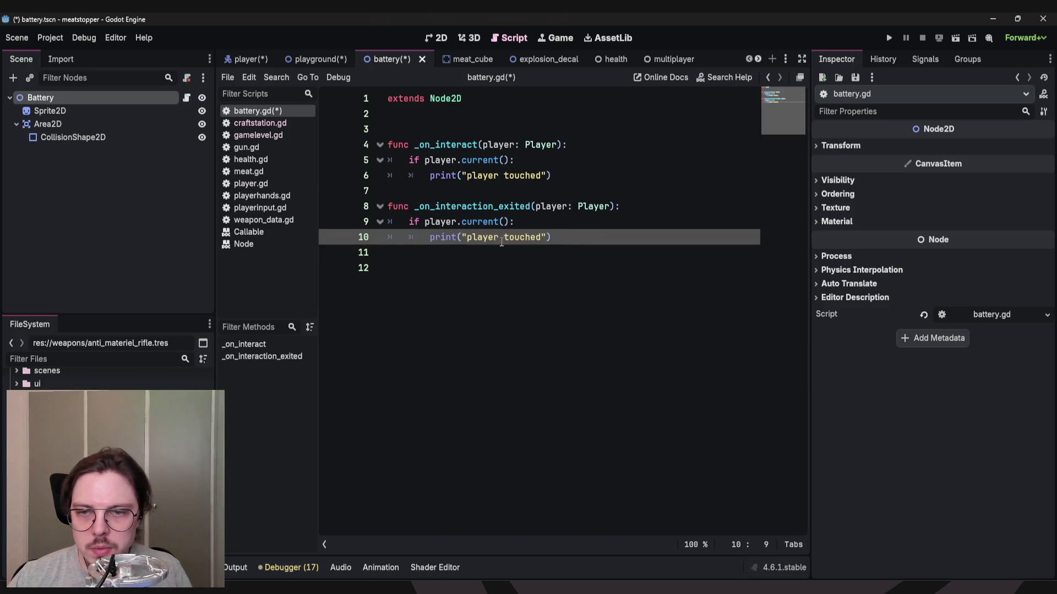
double_click(535, 237)
type("layer l")
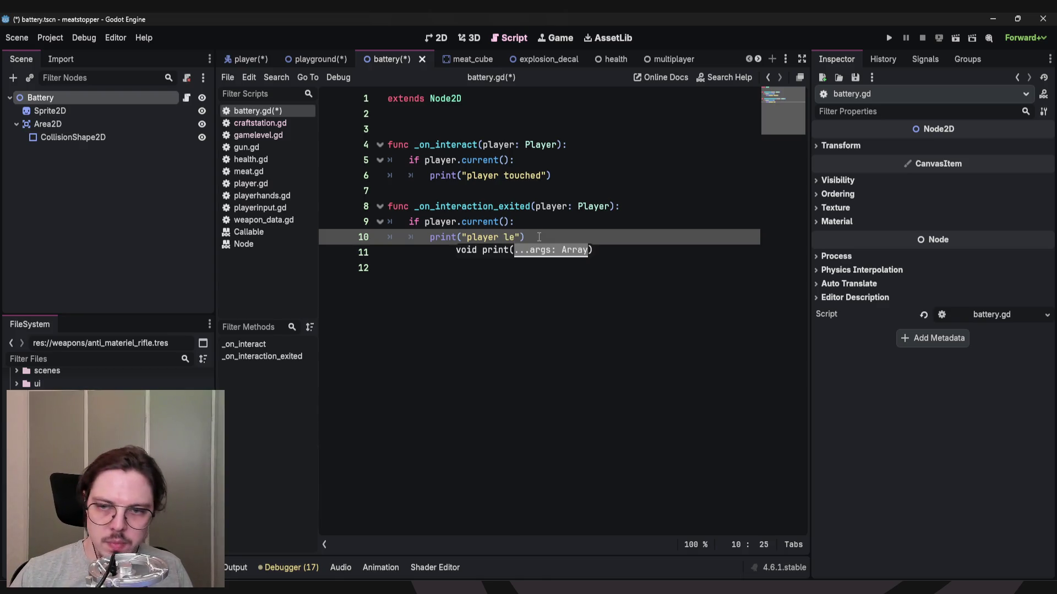
type("eft")
key("ctrl+s")
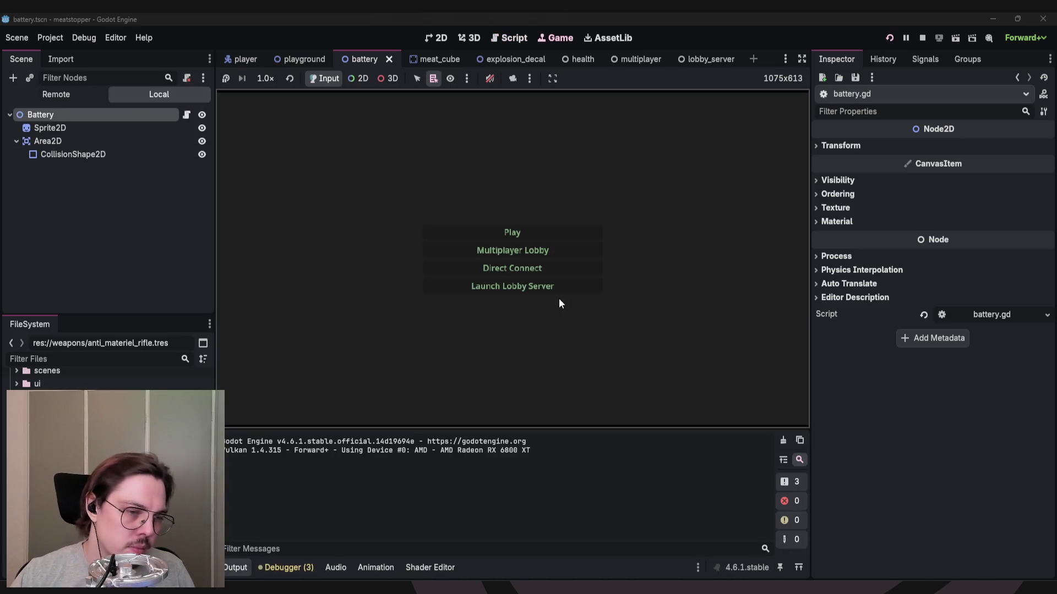
Start a match and walk the player into the Armory station, opening and closing its shop.
left_click(503, 232)
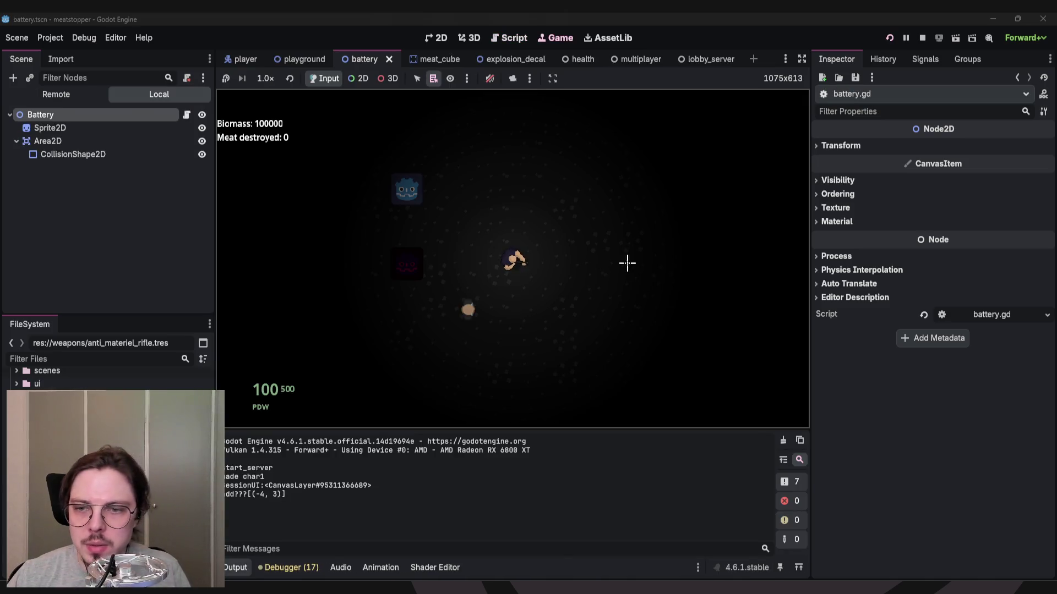
key("a")
key("s")
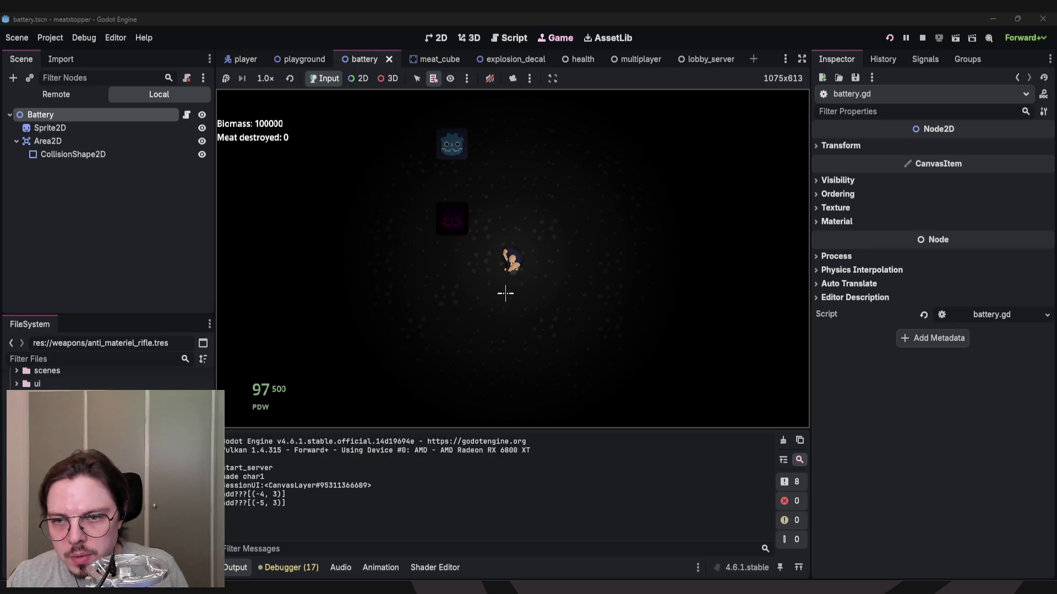
key("w")
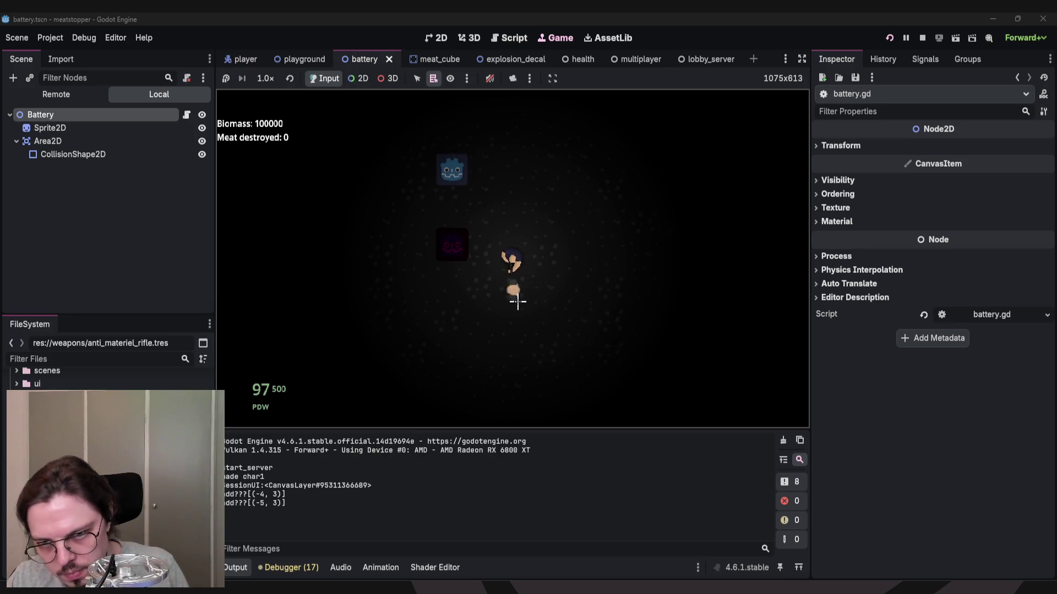
key("a")
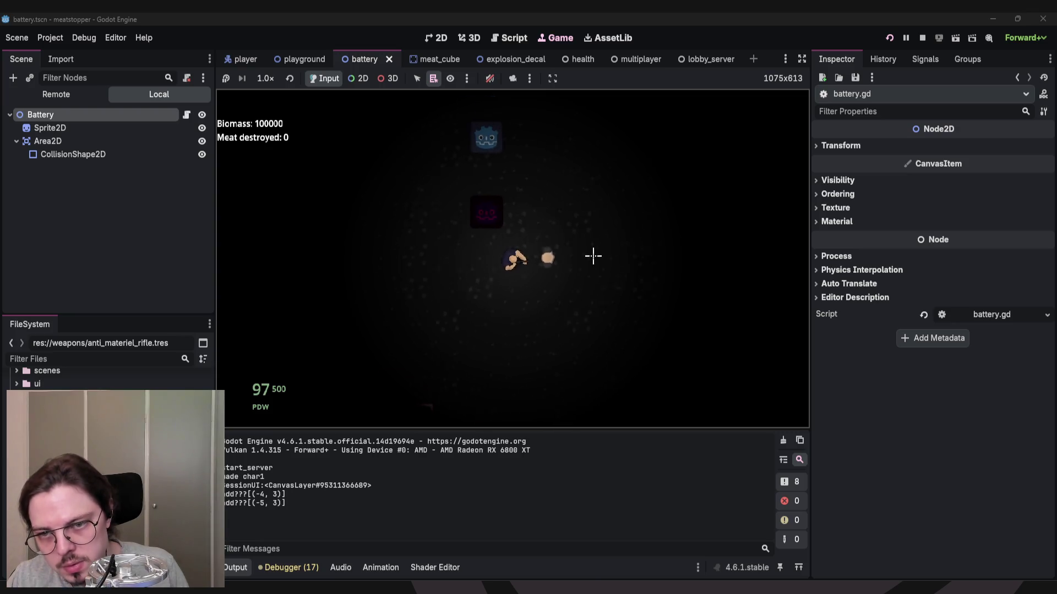
key("d")
key("w")
key("a")
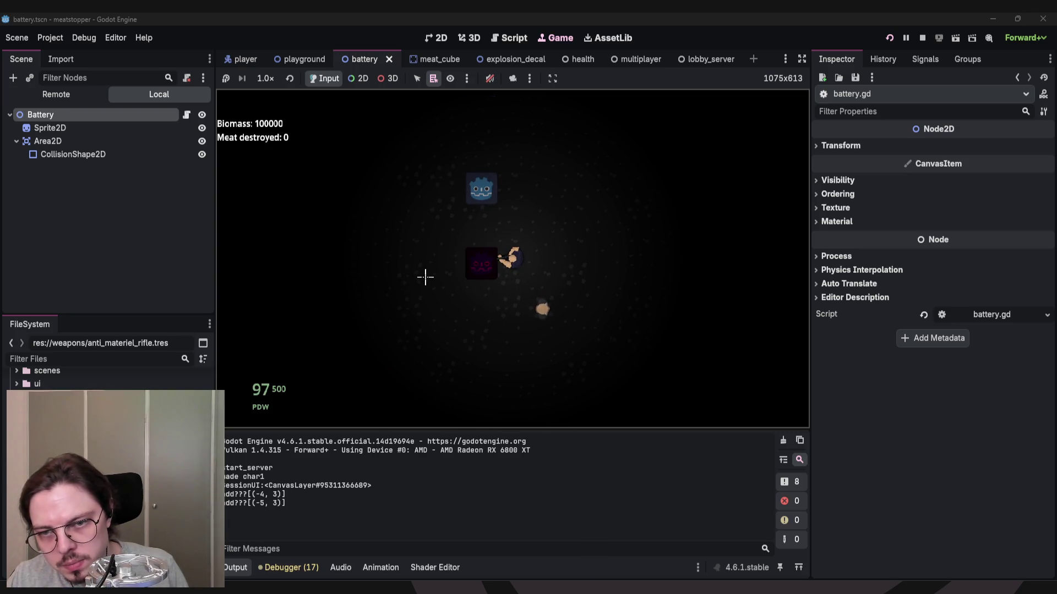
key("w")
key("a")
key("Escape")
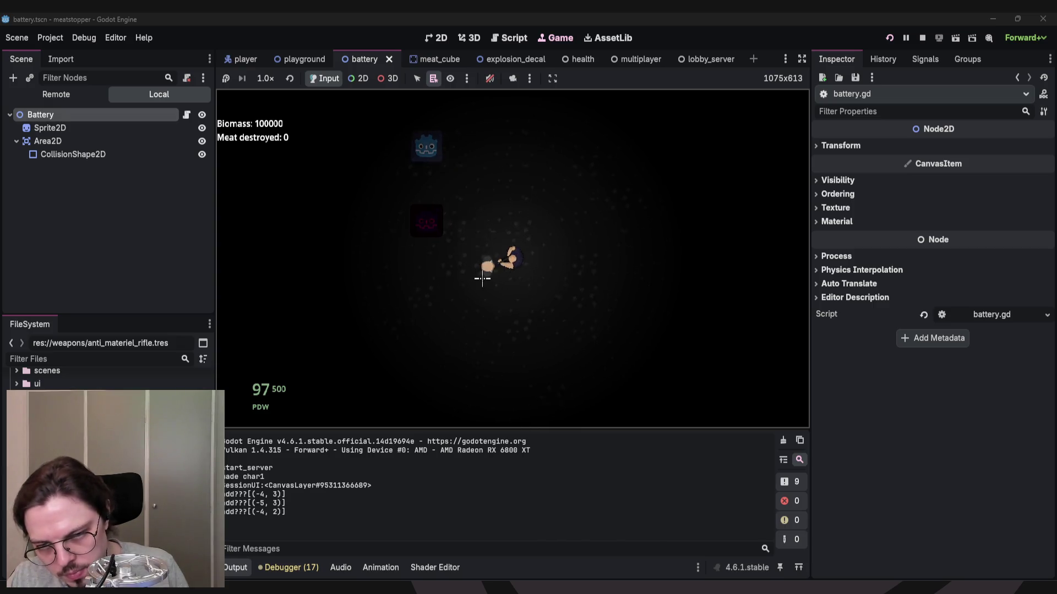
key("s")
key("w")
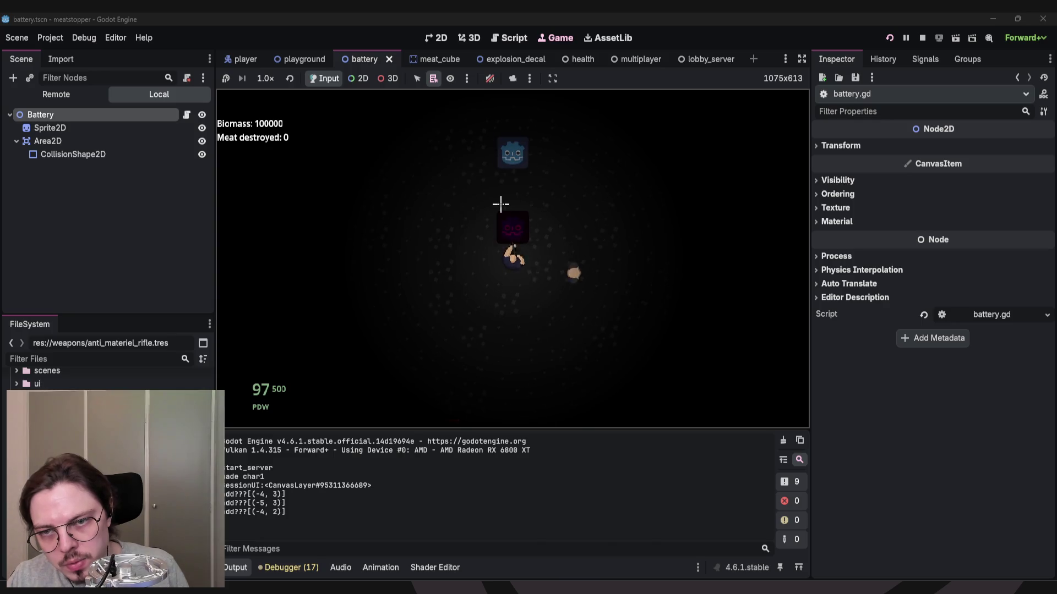
key("Escape")
key("e")
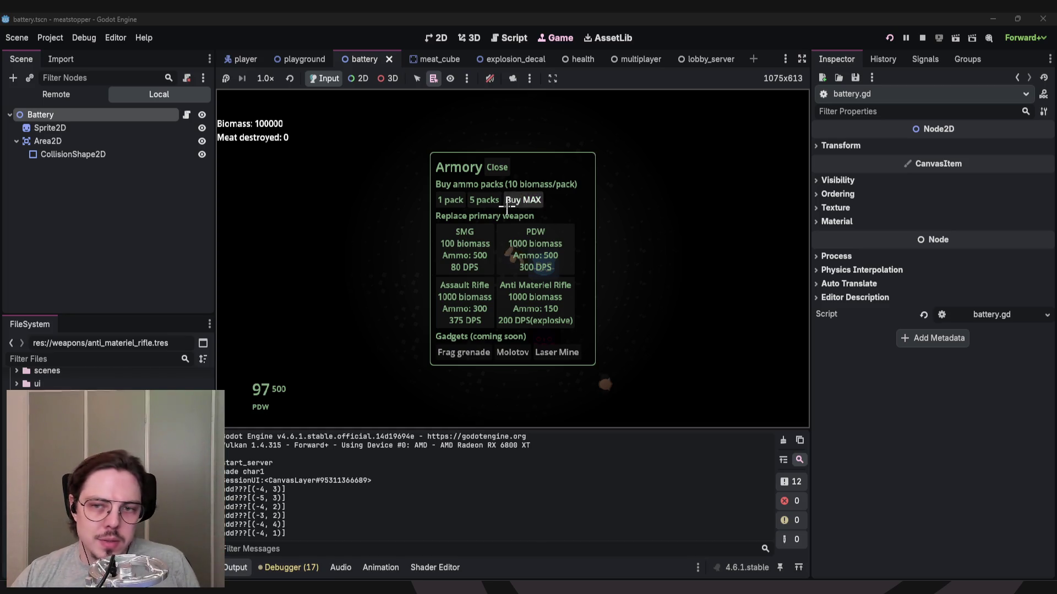
key("Escape")
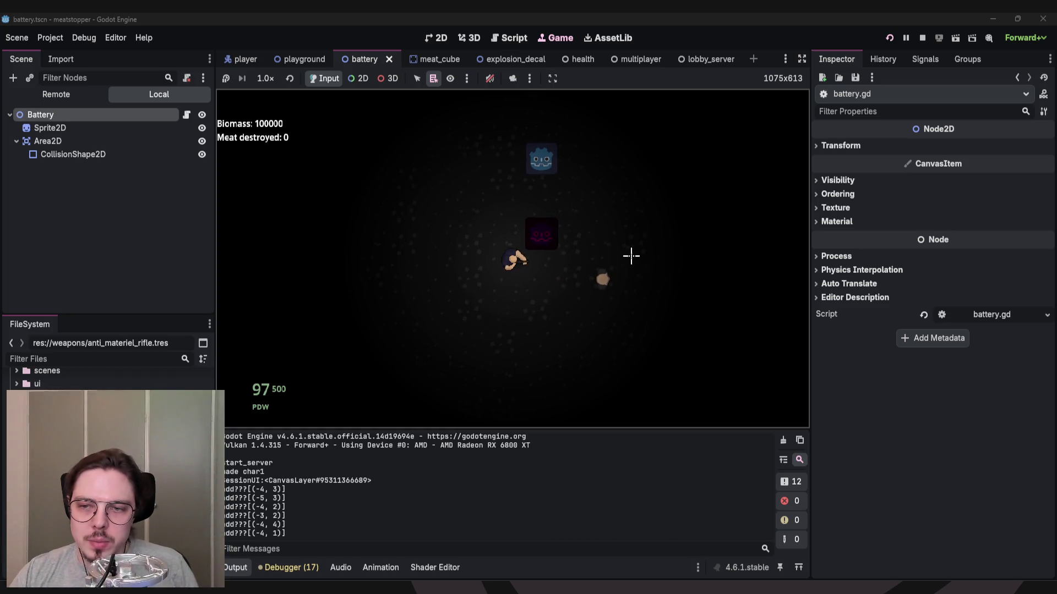
Walk the player through the Research station and back out to the right.
key("a")
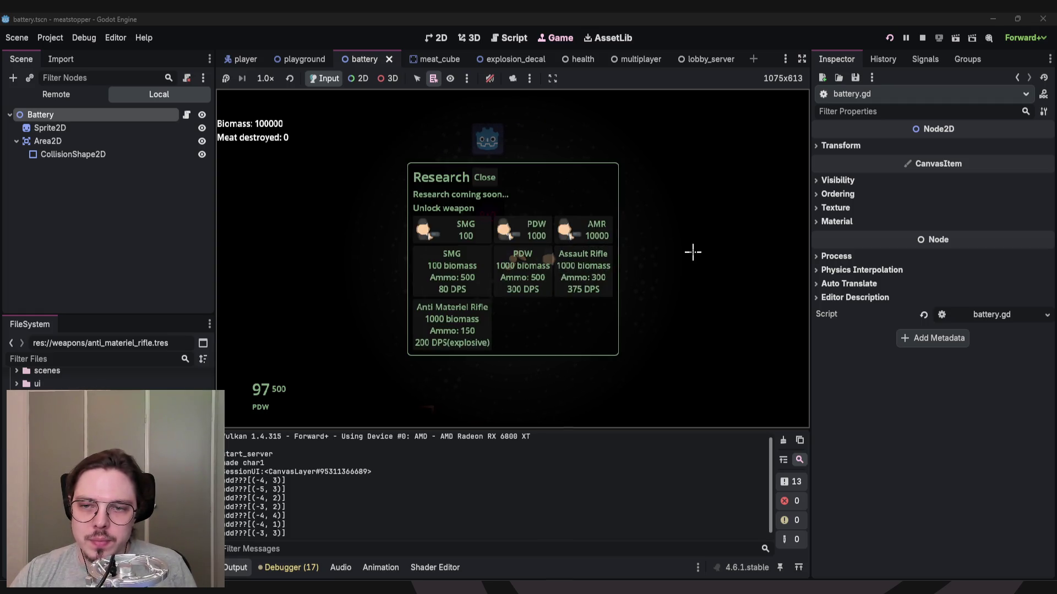
key("w")
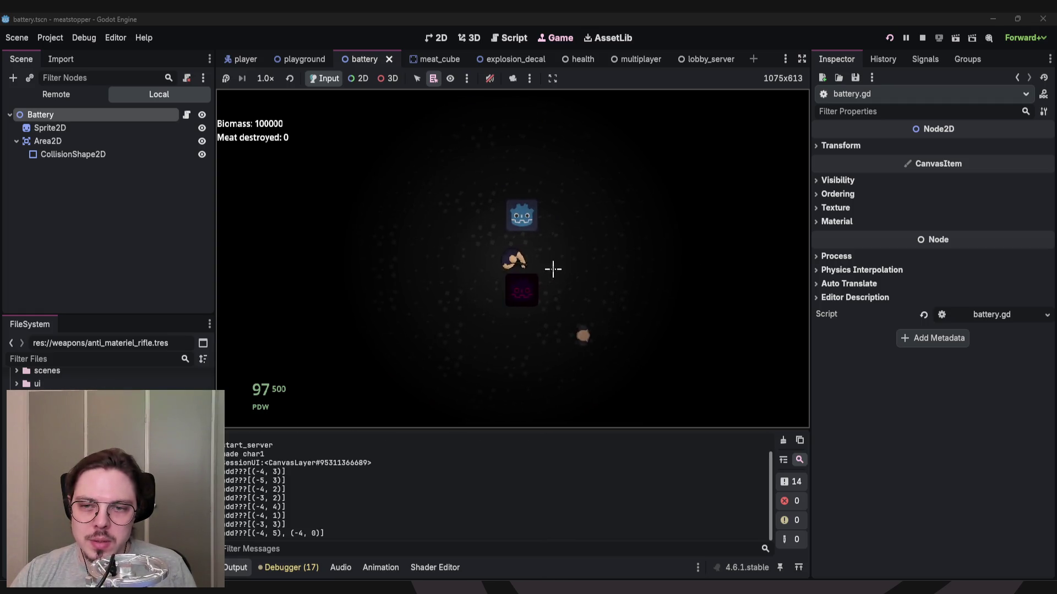
key("a")
key("d")
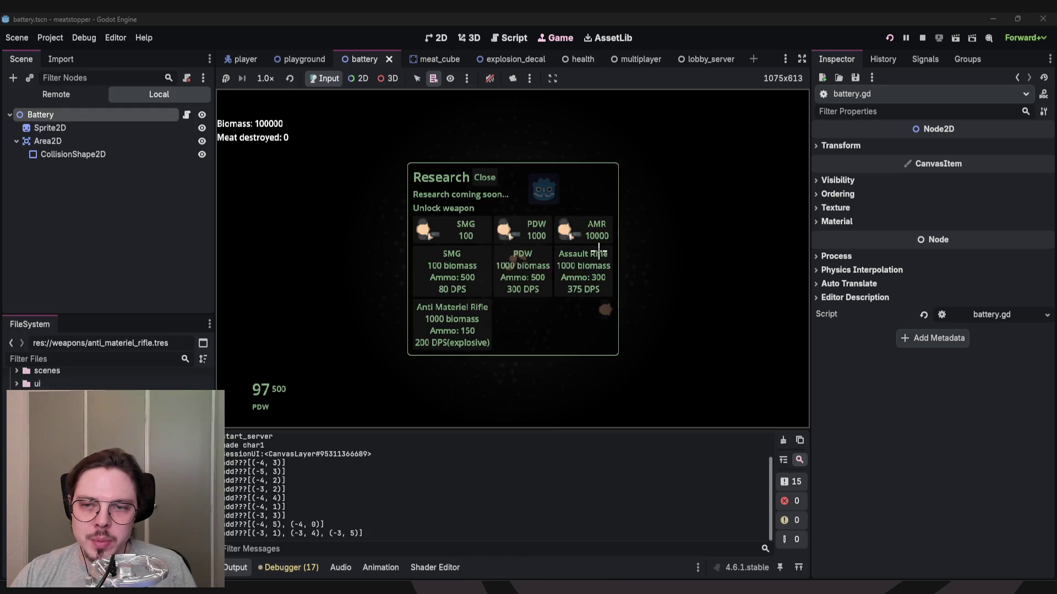
key("a")
key("s")
key("d")
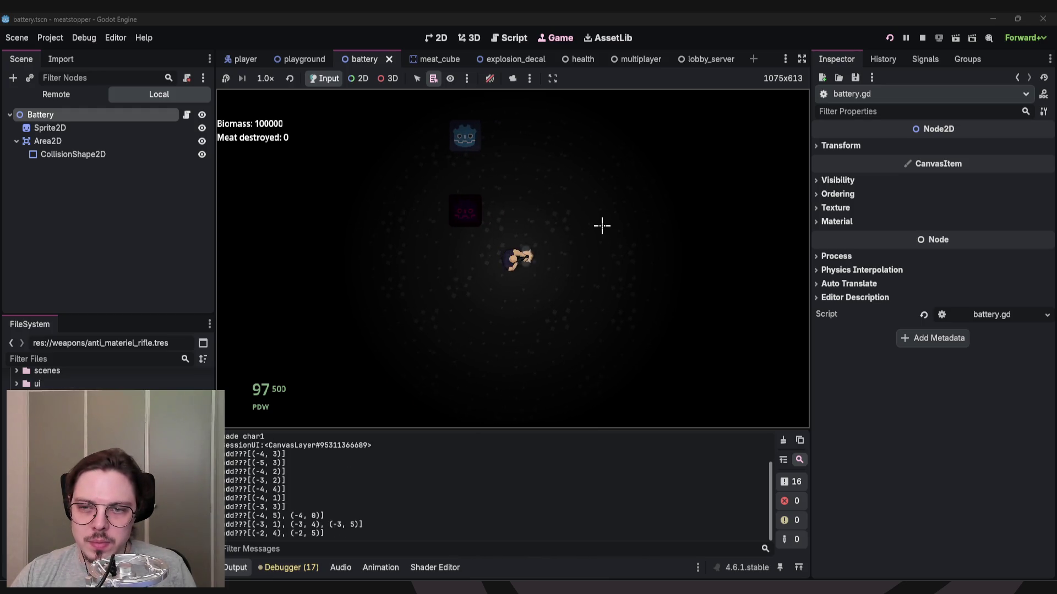
key("d")
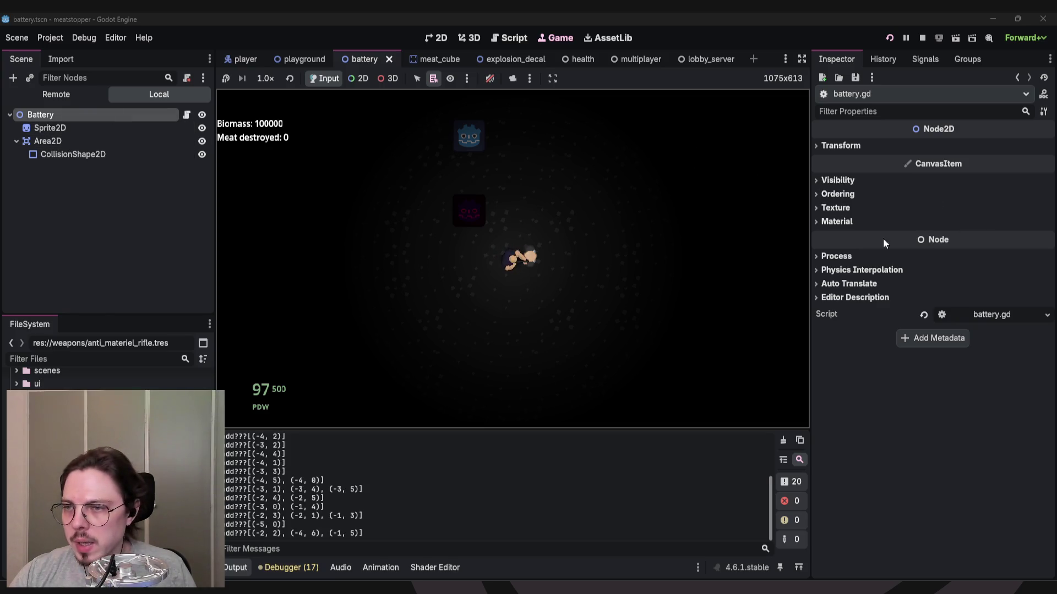
Toggle the battery Area2D's collision mask 4 and layer 2, keeping disable mode Remove.
left_click(48, 141)
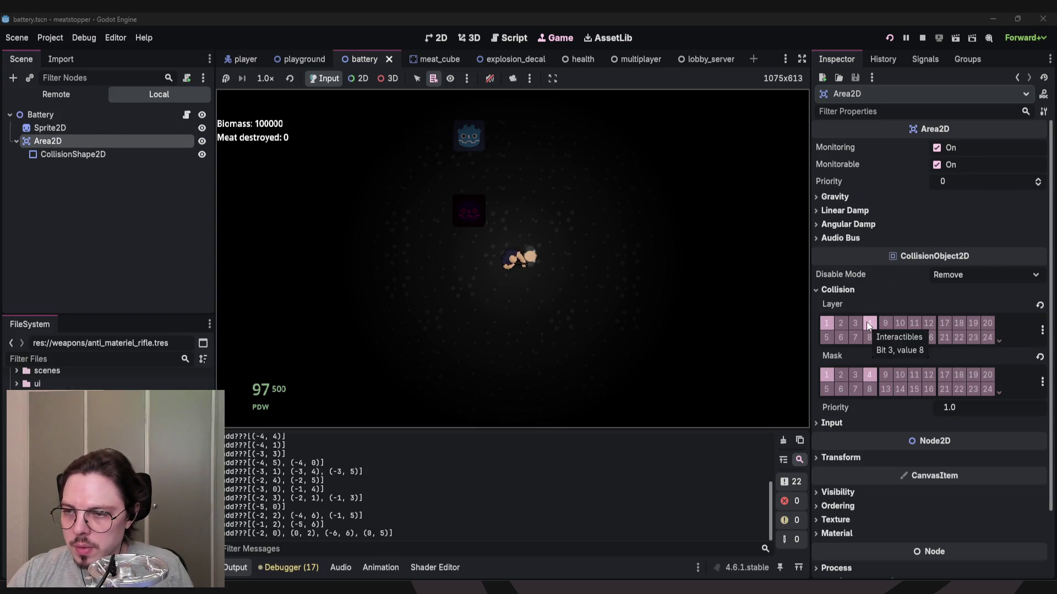
left_click(869, 375)
left_click(590, 255)
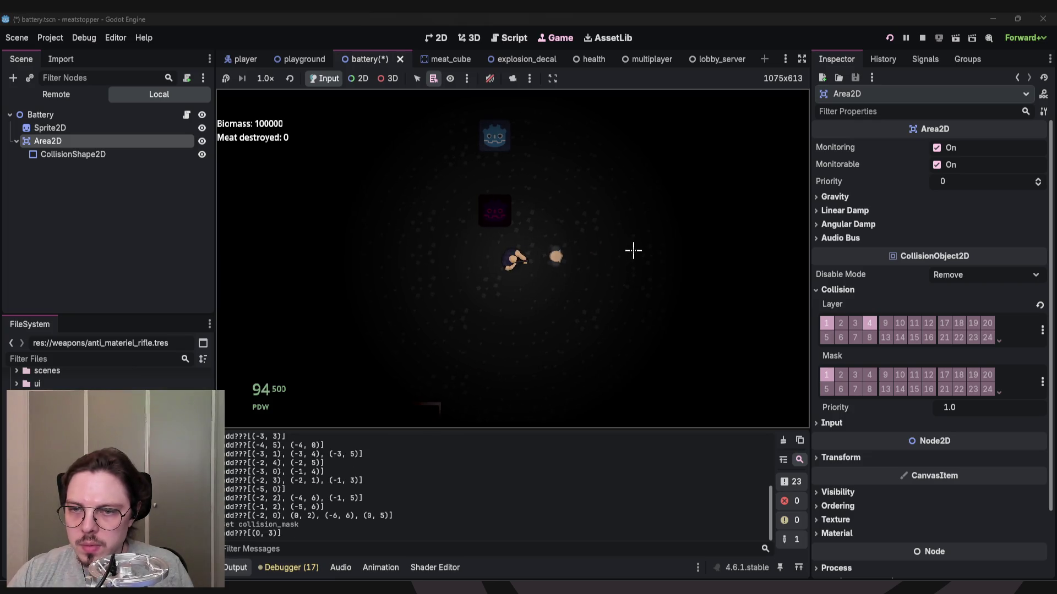
left_click(870, 375)
left_click(840, 322)
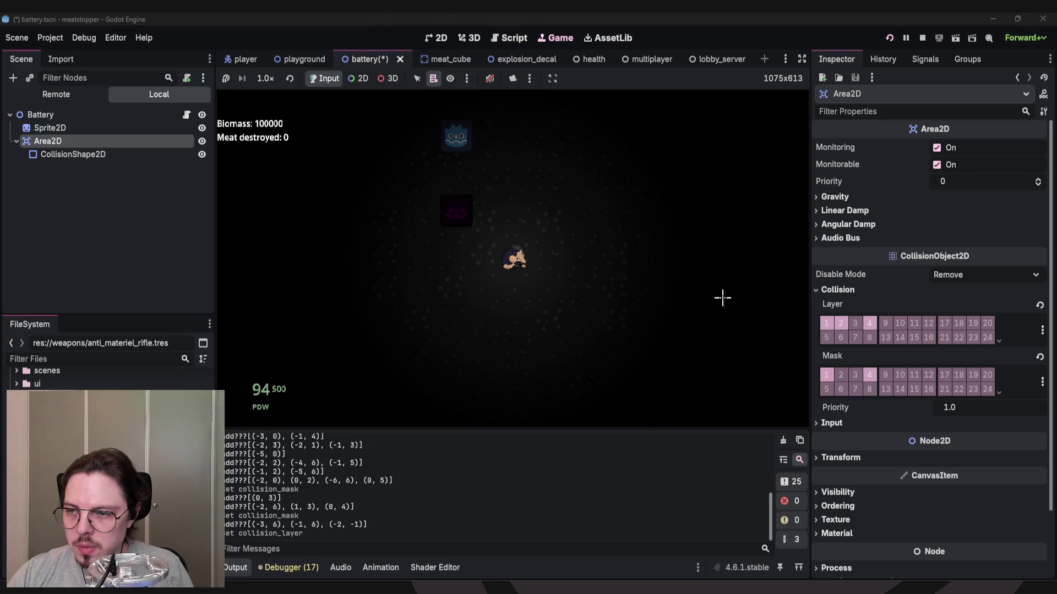
left_click(644, 266)
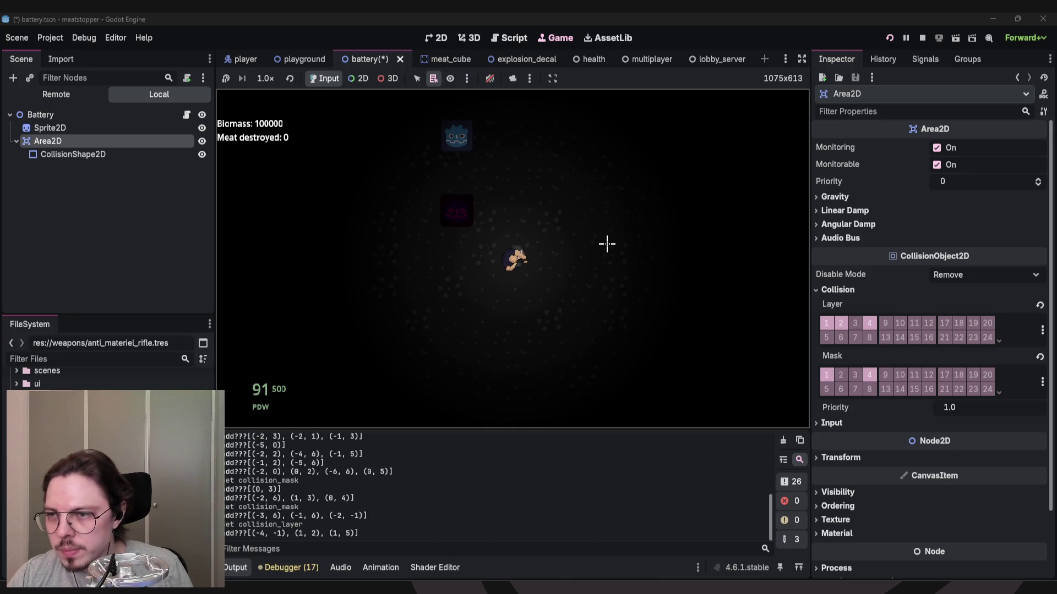
left_click(958, 275)
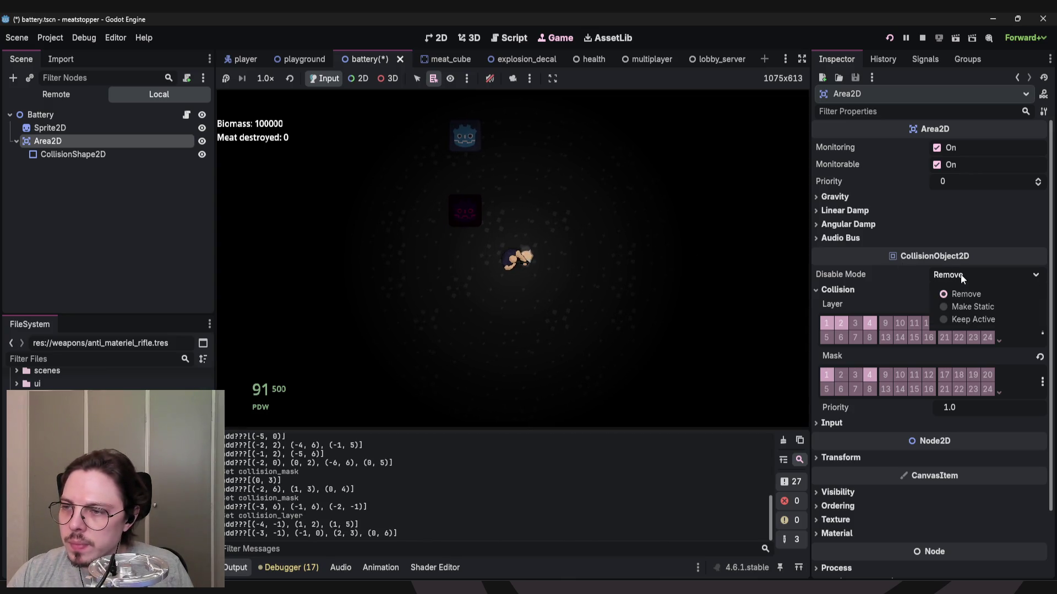
left_click(959, 273)
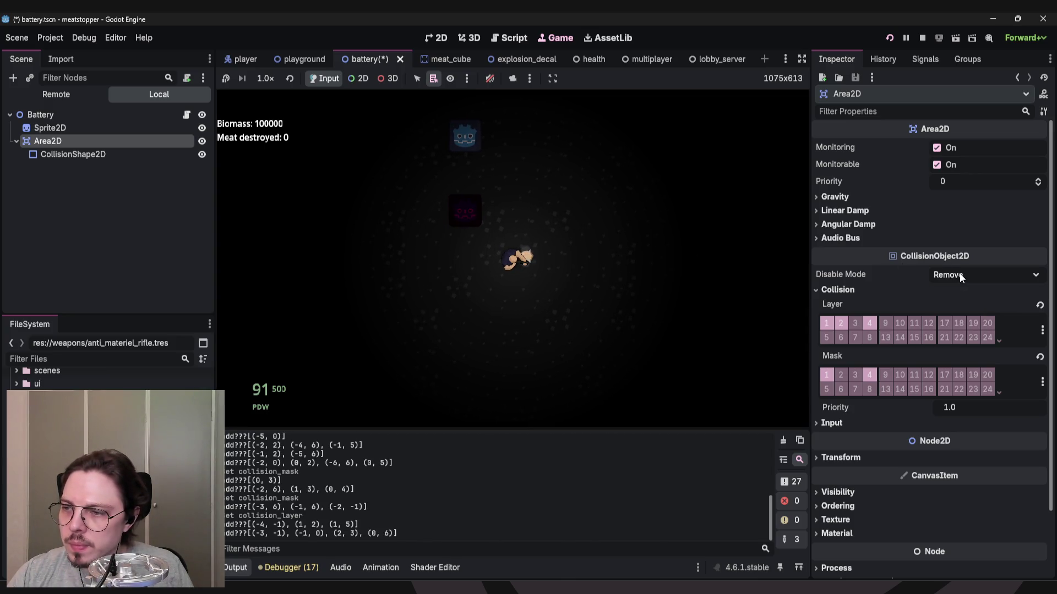
left_click(832, 422)
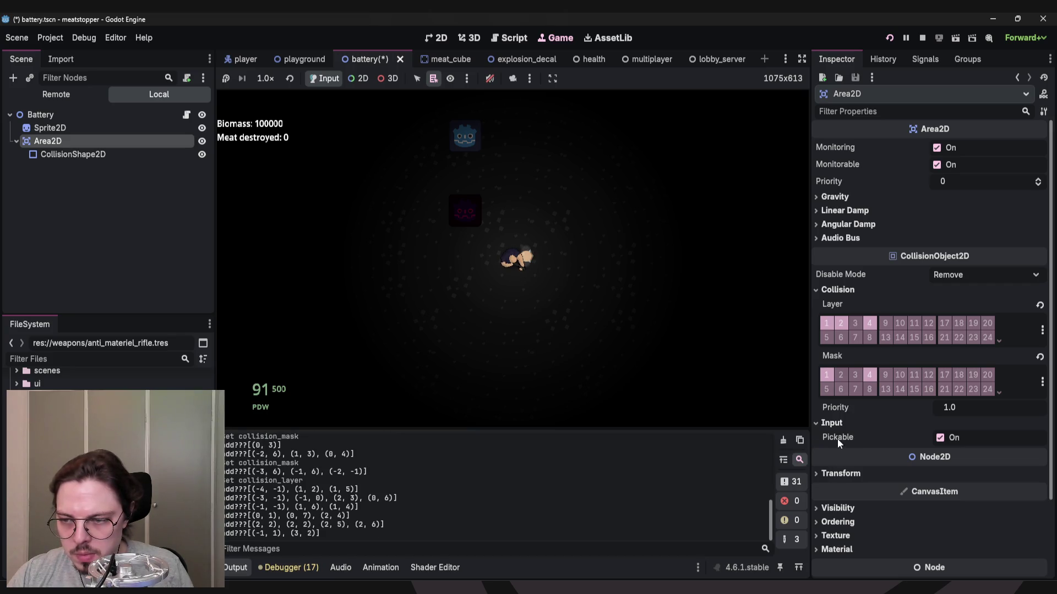
mouse_move(837, 437)
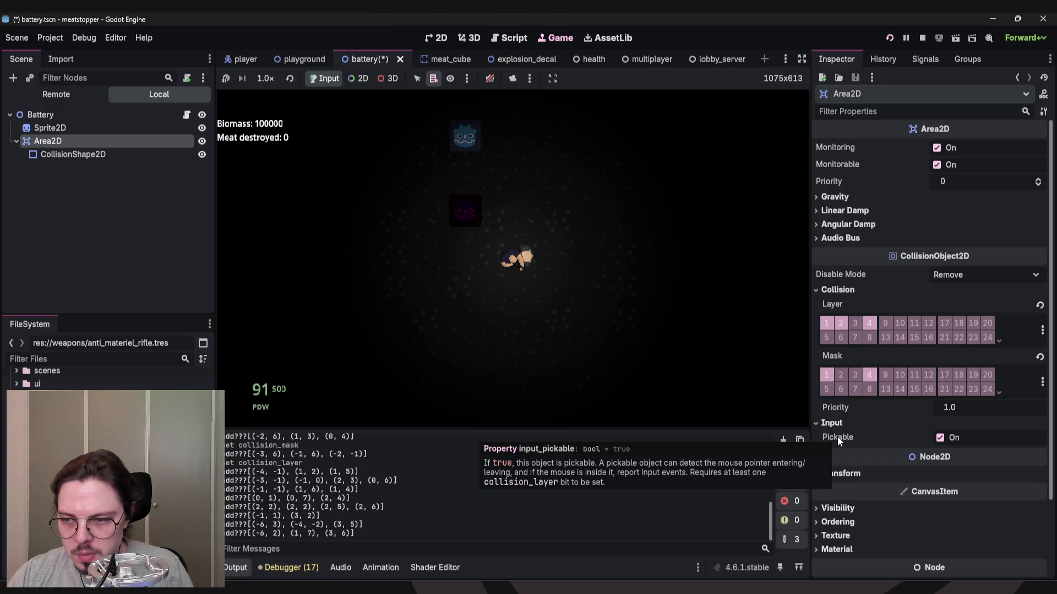
left_click(831, 423)
Fire test shots in the running game, check the CircleShape2D collision, and save battery.tscn.
left_click(527, 254)
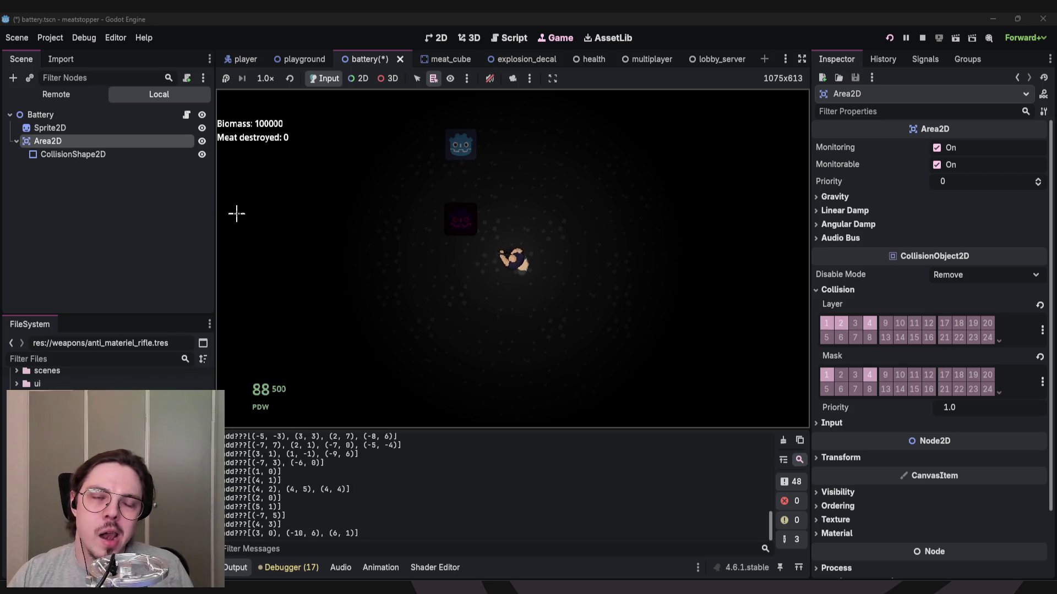
left_click(94, 154)
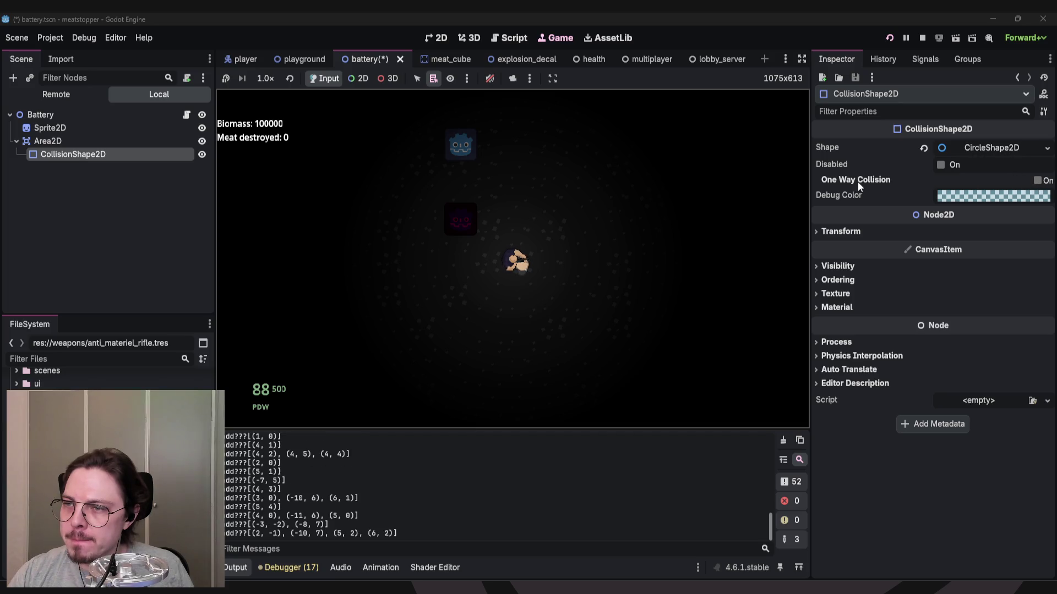
mouse_move(857, 180)
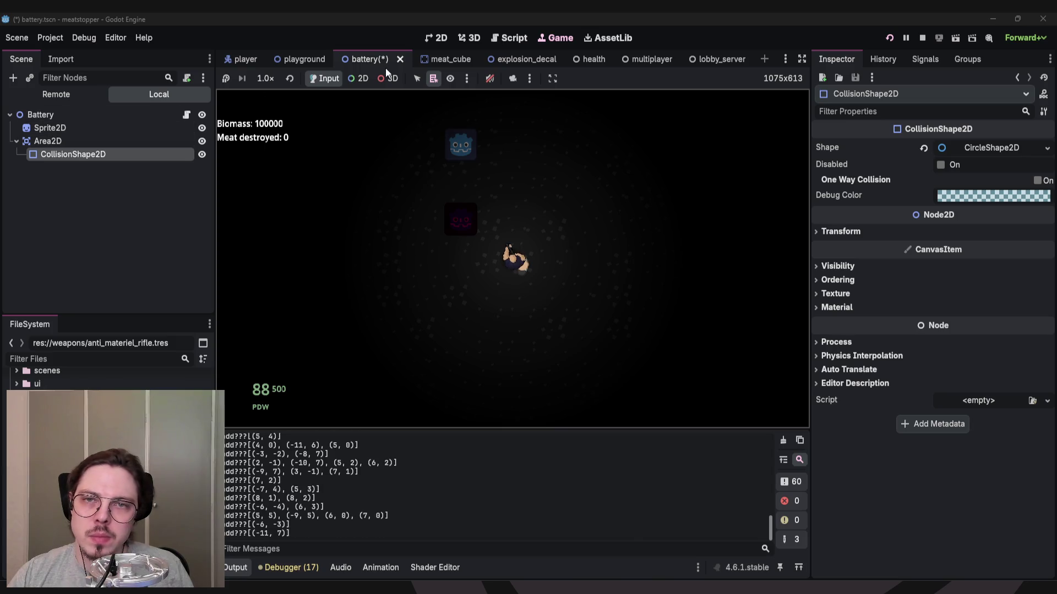
left_click(403, 159)
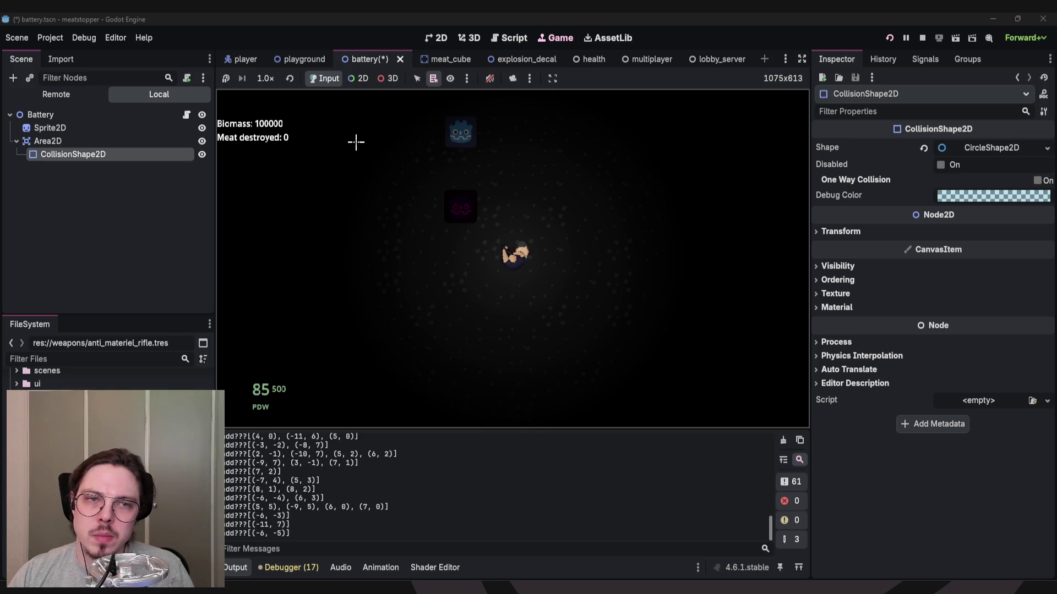
left_click(137, 206)
key("ctrl+s")
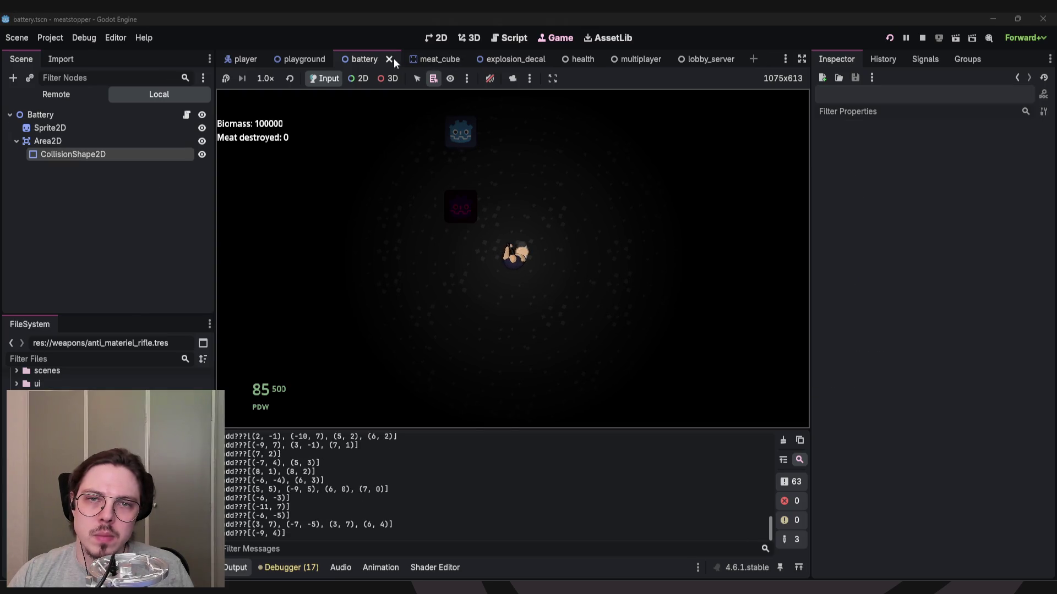
In the playground scene, expand ResearchStation and inspect its collision shape and sprite.
left_click(308, 58)
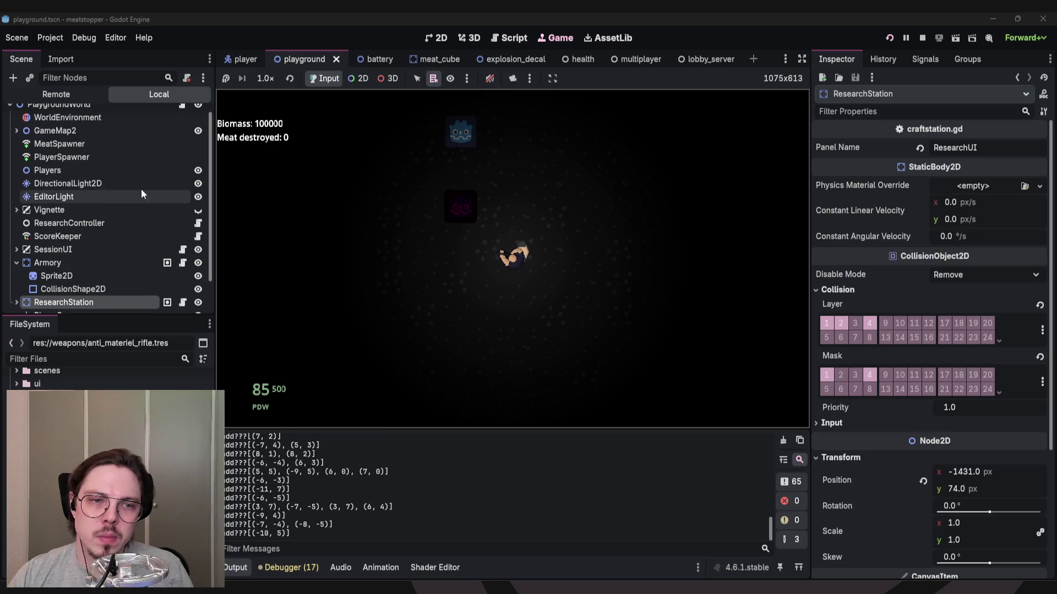
scroll(106, 280, "down", 2)
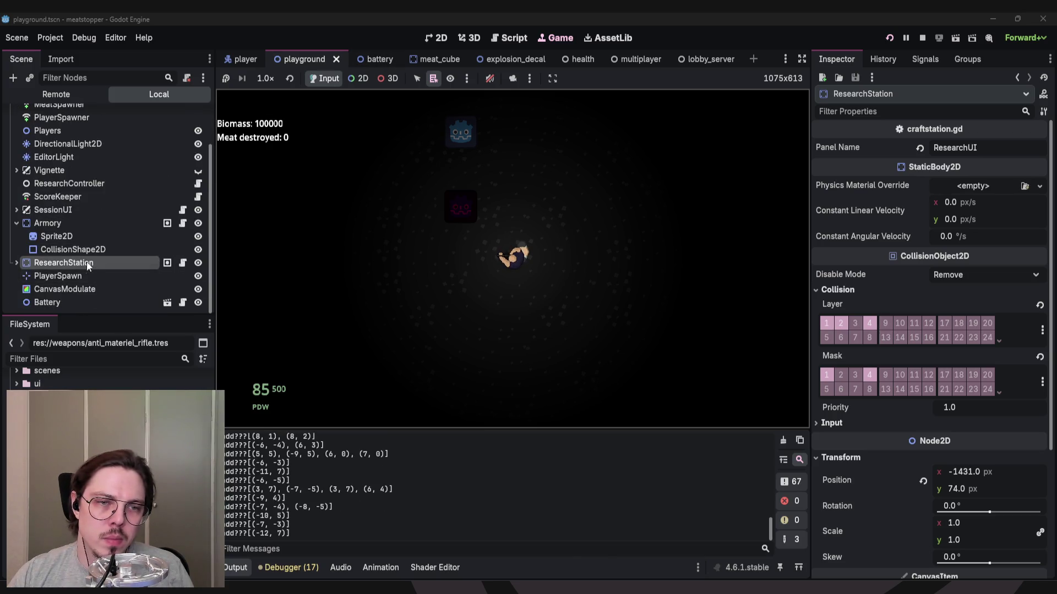
left_click(55, 276)
left_click(15, 263)
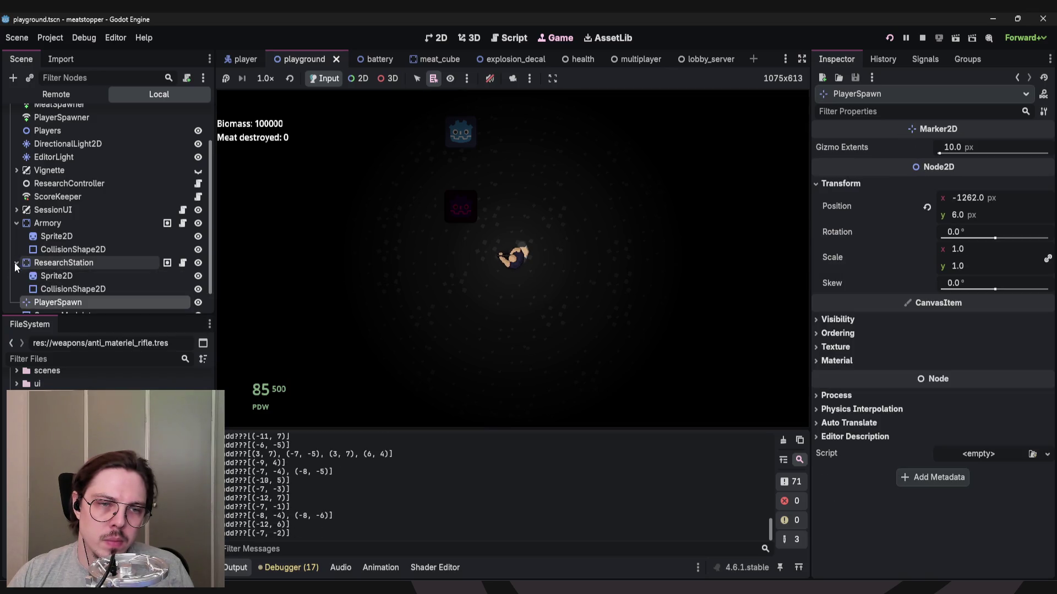
left_click(60, 290)
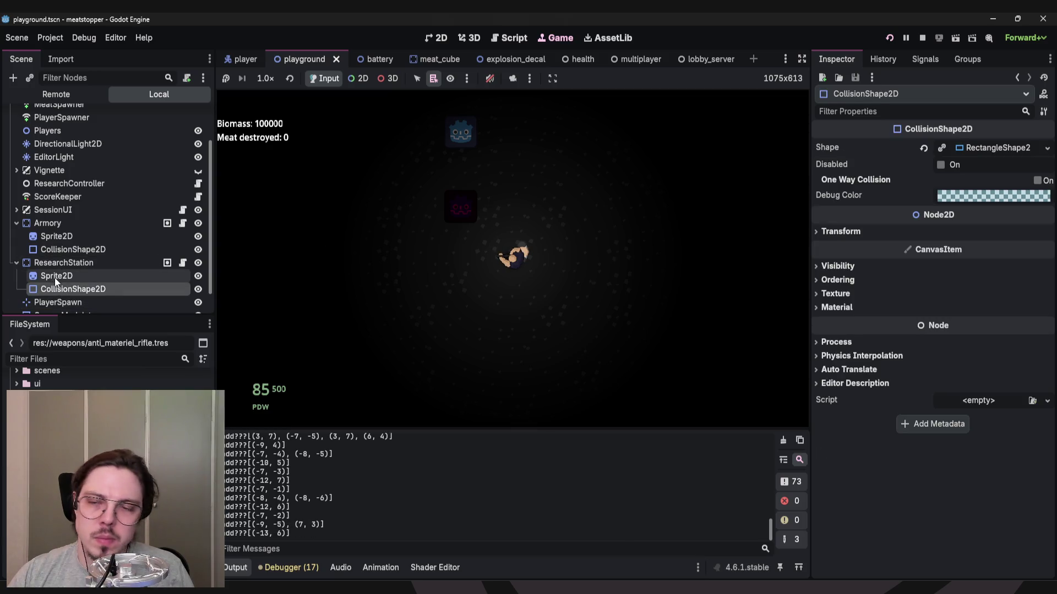
left_click(65, 274)
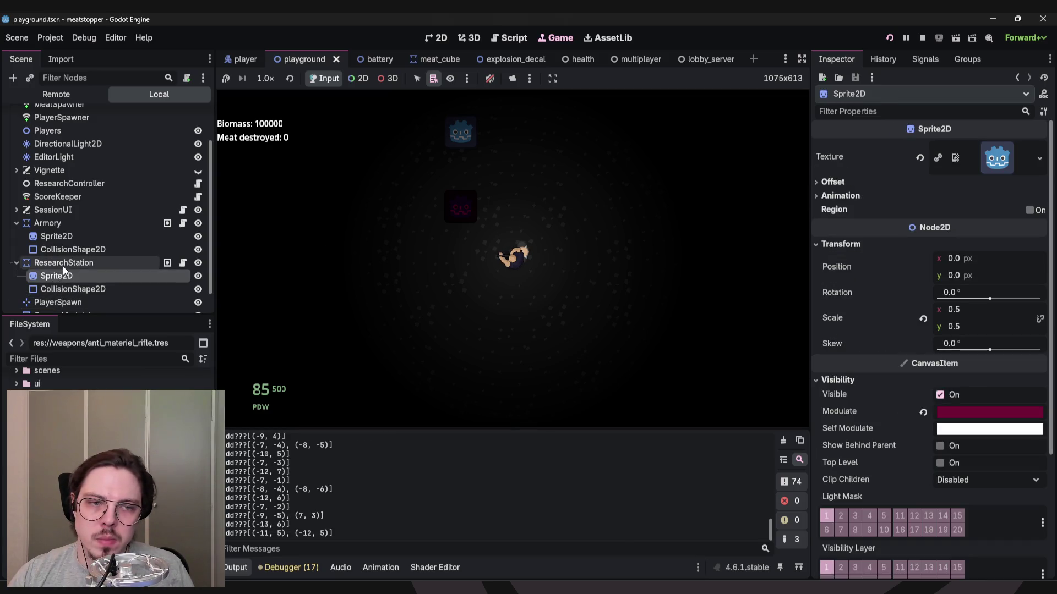
left_click(63, 264)
Walk the player to the research station and back in the running game.
left_click(610, 252)
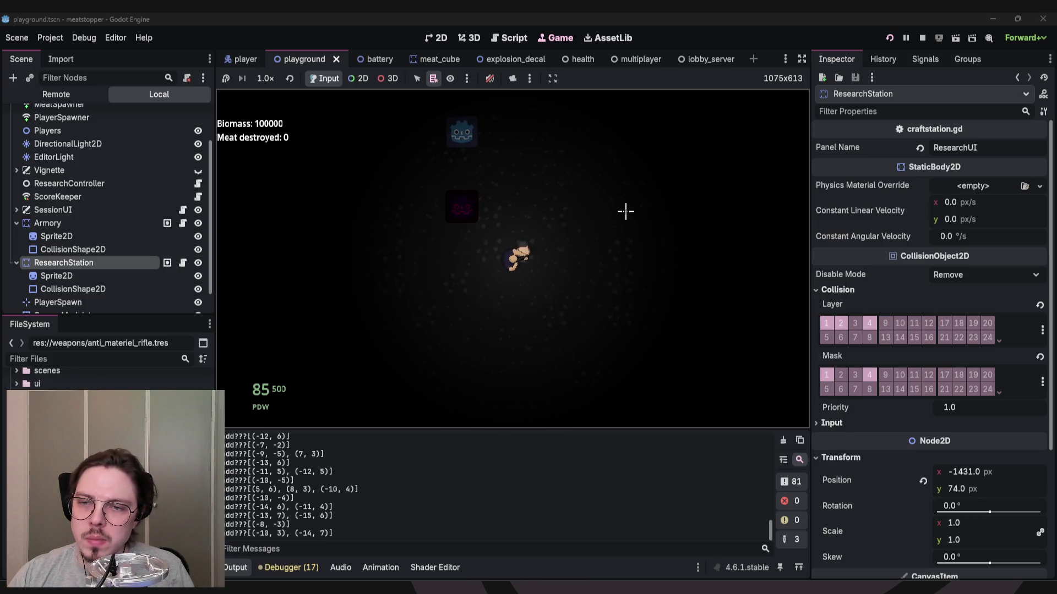
key("a")
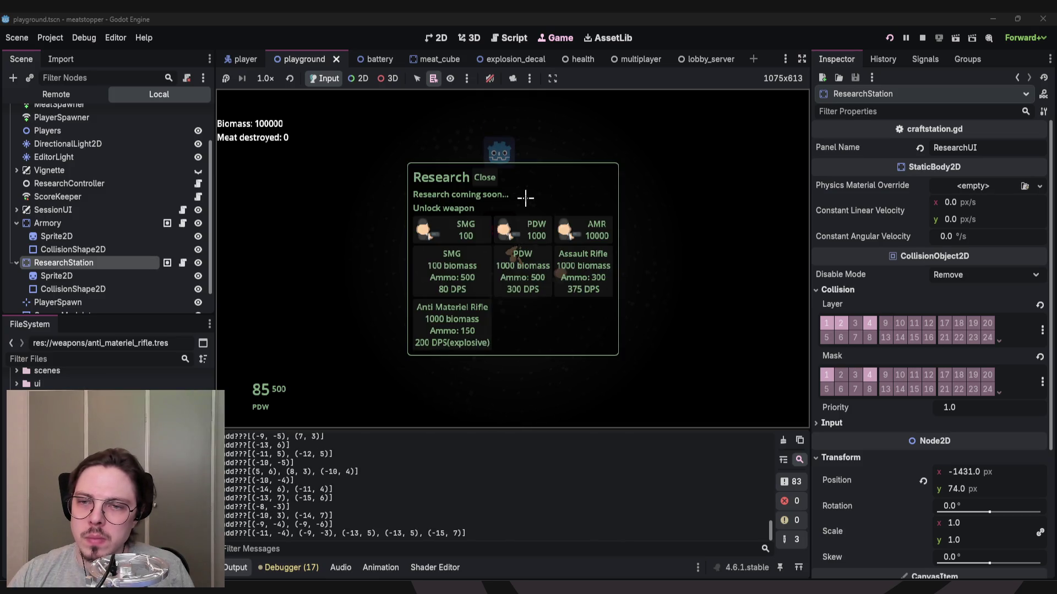
key("s")
key("w")
key("d")
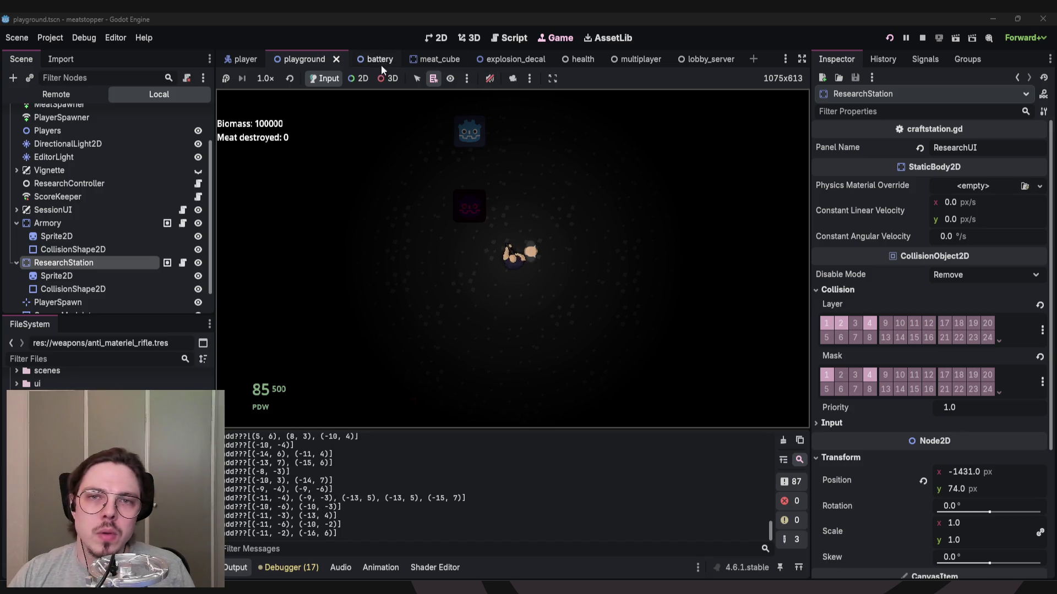
scroll(90, 176, "up", 3)
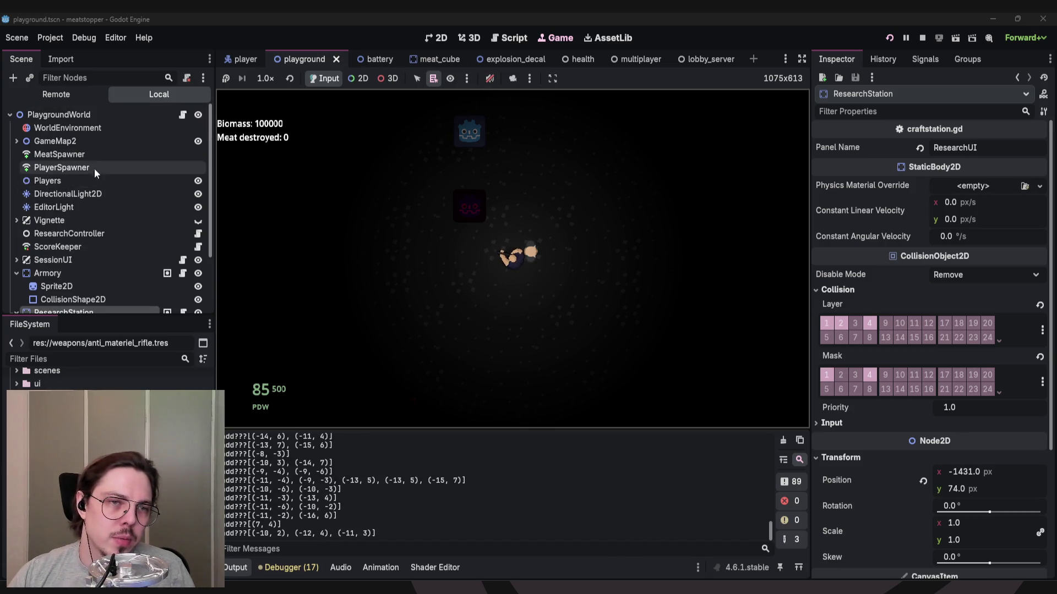
scroll(78, 186, "down", 4)
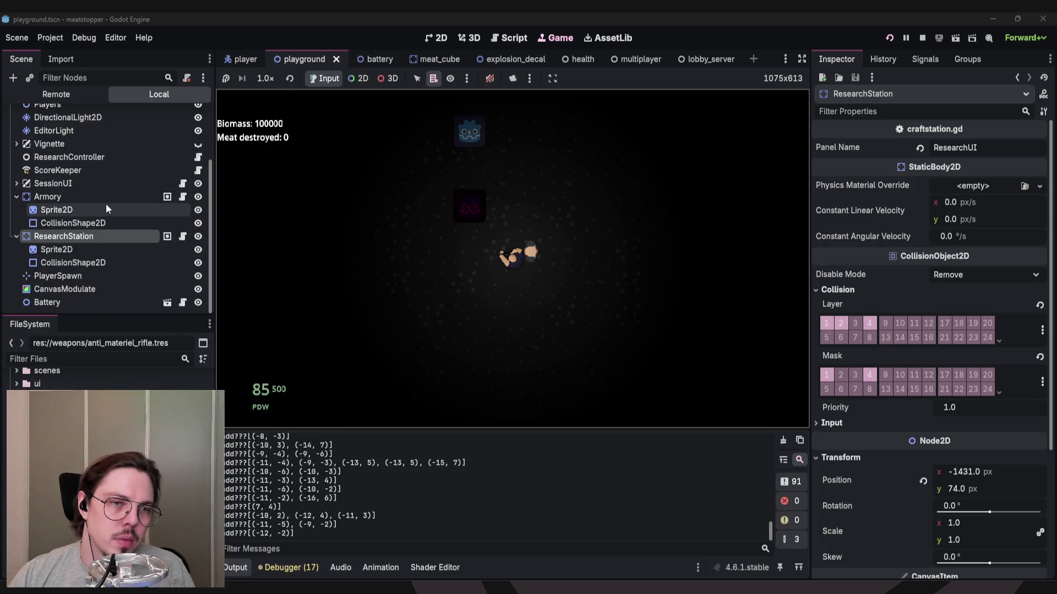
Stop the game and view the player scene's CollisionShape2D in the 2D workspace.
left_click(228, 59)
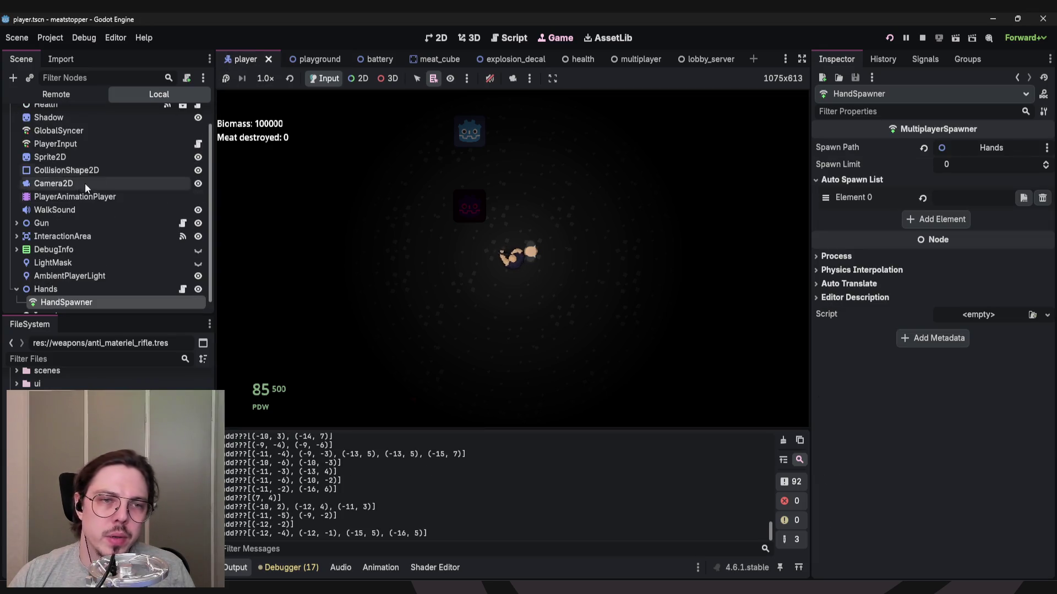
scroll(90, 206, "up", 1)
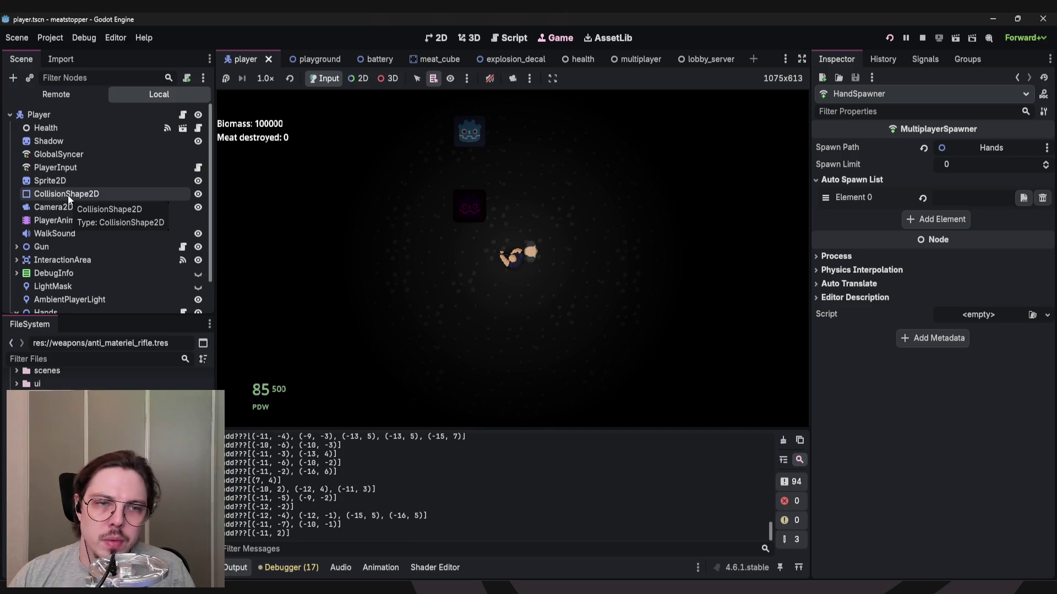
left_click(67, 194)
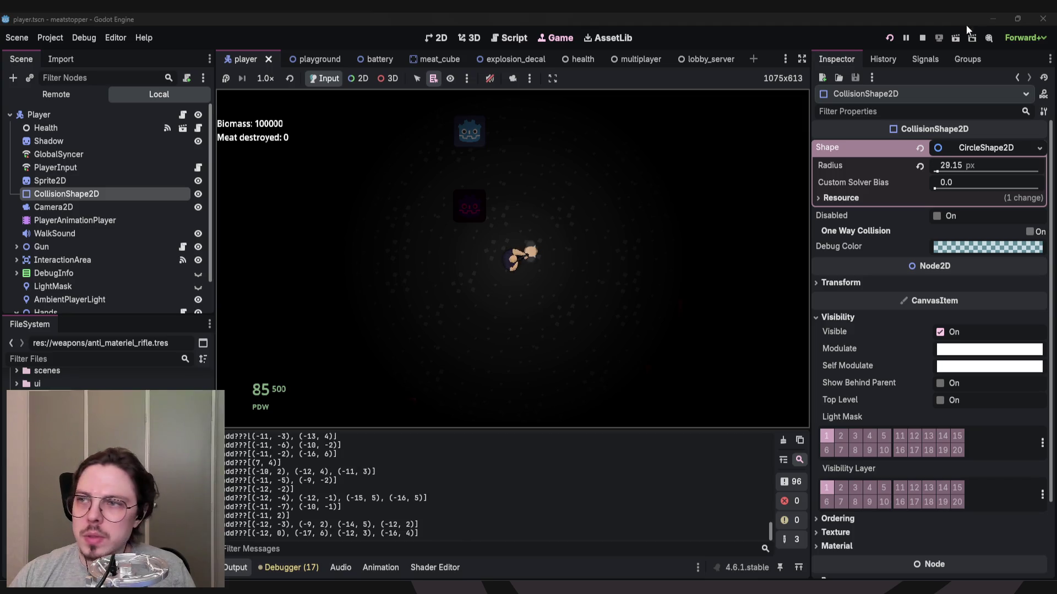
left_click(923, 38)
left_click(440, 38)
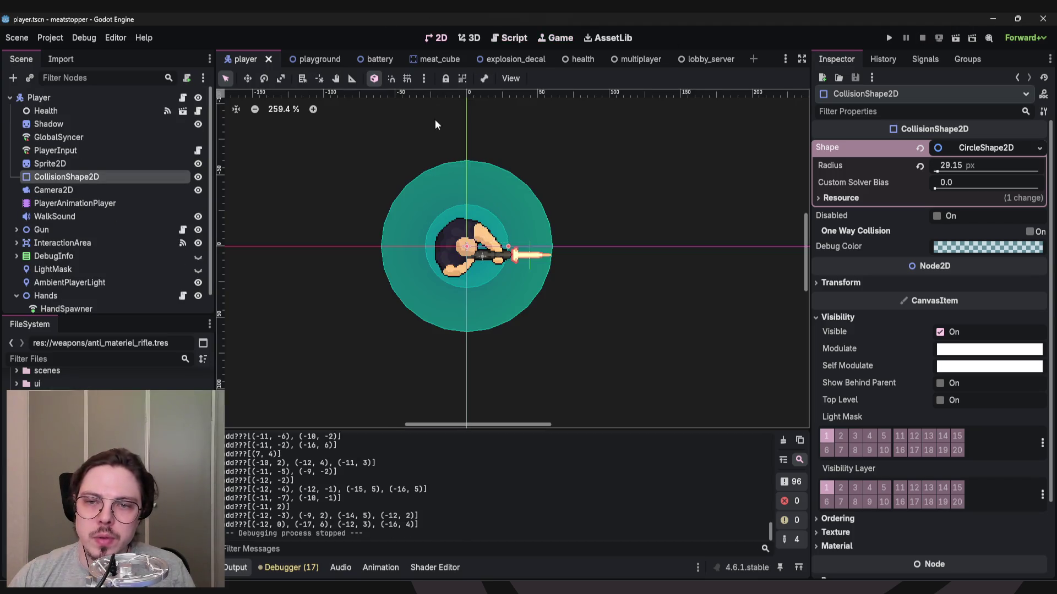
Toggle the player's collision circle visibility off and on, leaving it visible and unrenamed.
left_click(198, 176)
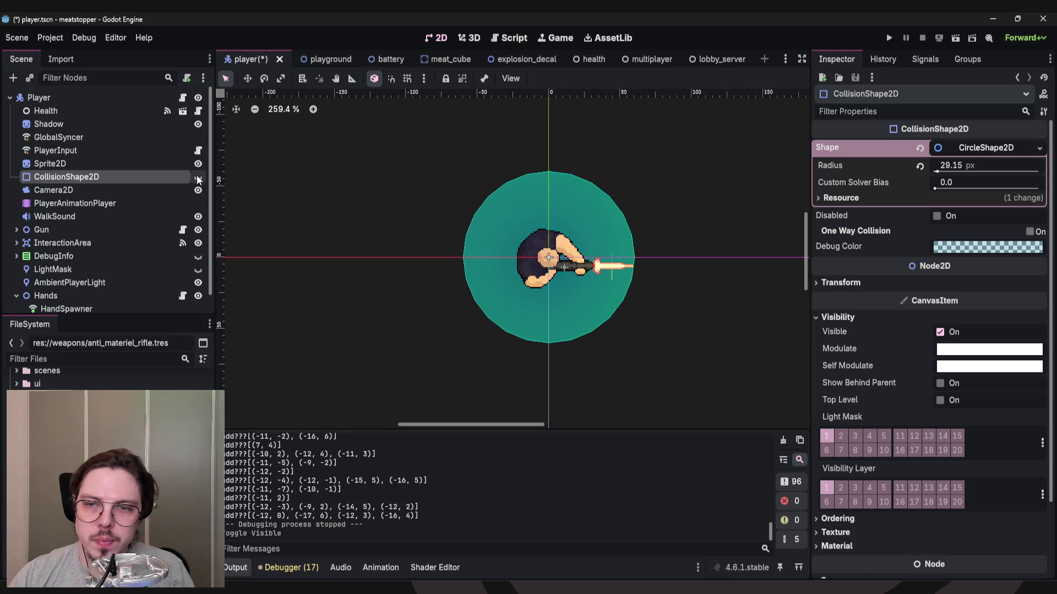
left_click(198, 177)
left_click(198, 177)
left_click(198, 177)
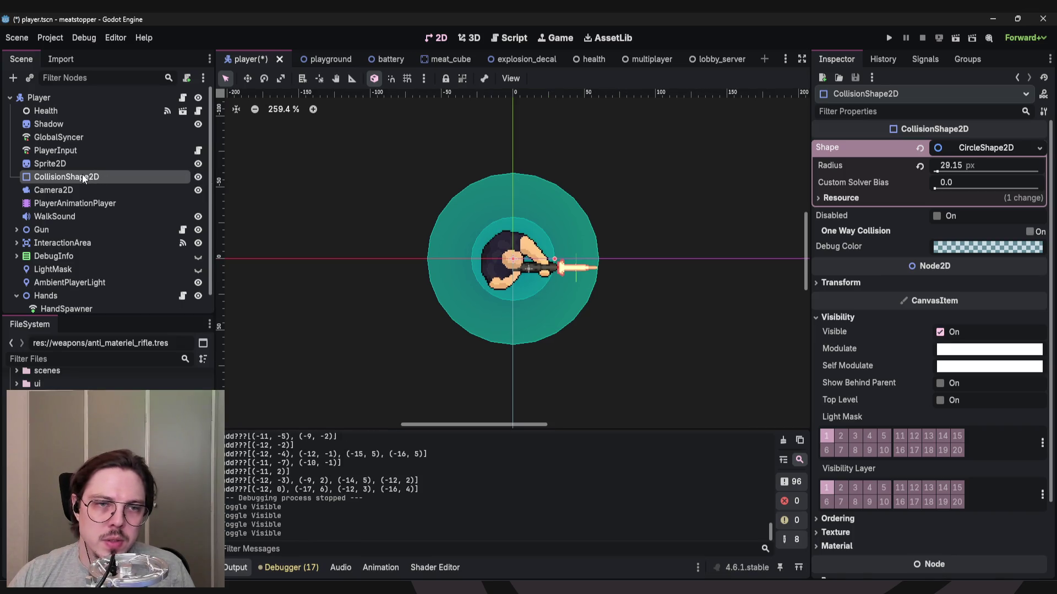
double_click(81, 175)
key("Escape")
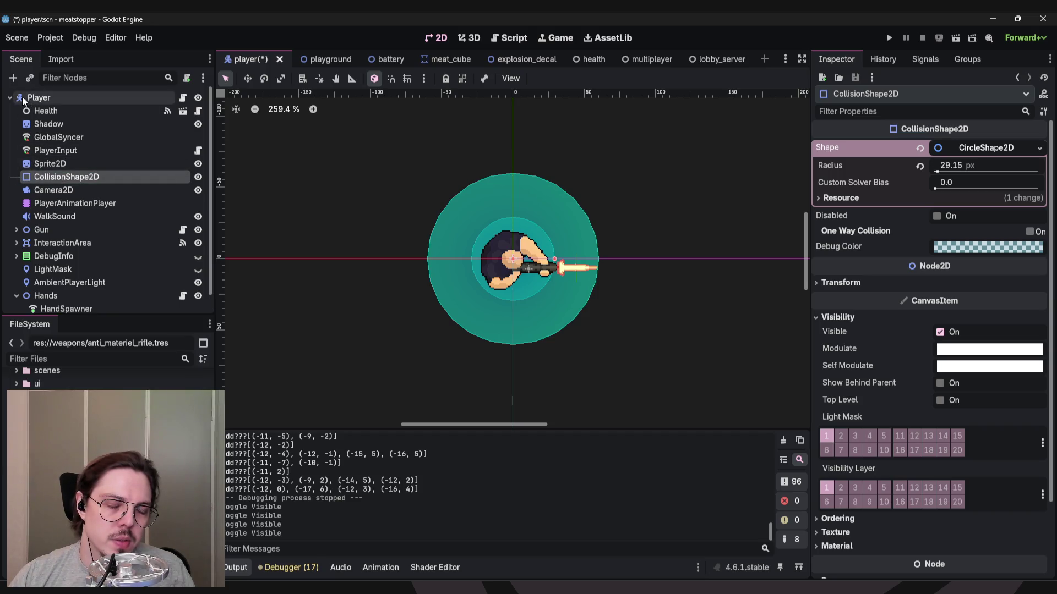
Expand InteractionArea and check its collision shape and mask layer 4 (Interactibles).
scroll(84, 209, "down", 1)
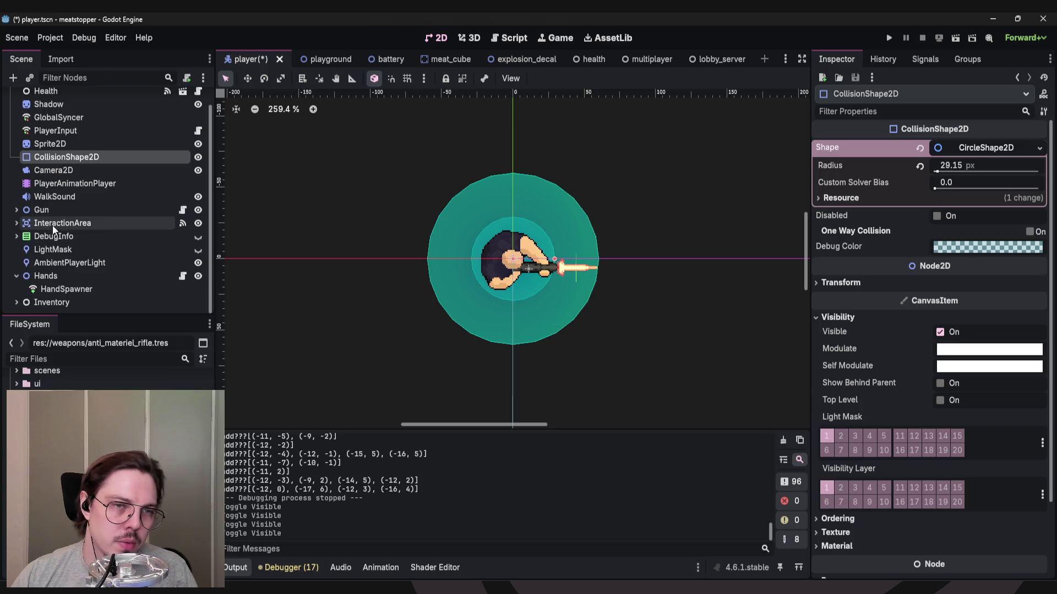
left_click(54, 226)
left_click(16, 224)
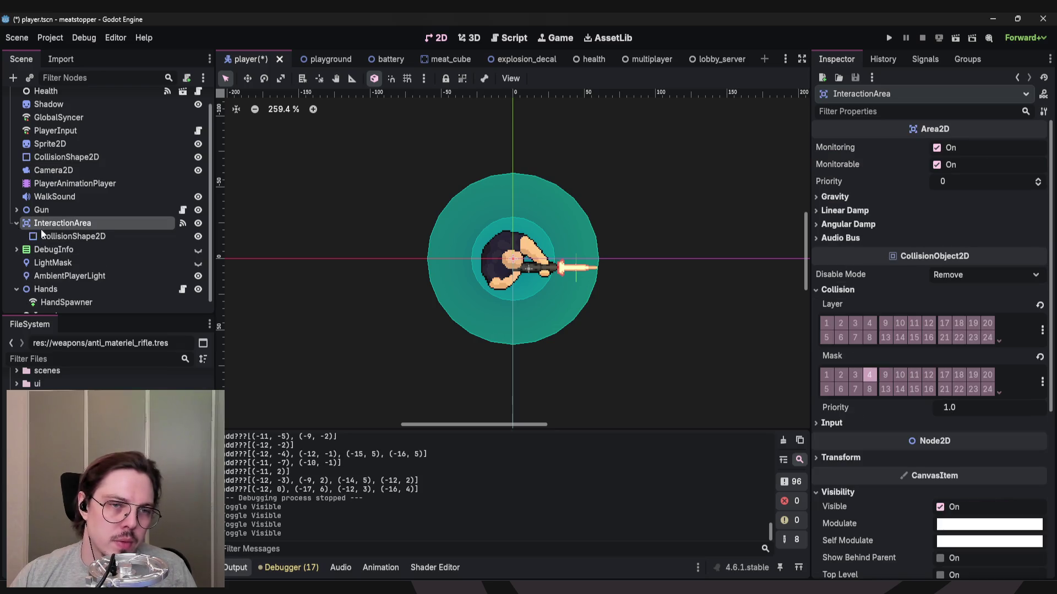
left_click(74, 237)
left_click(127, 224)
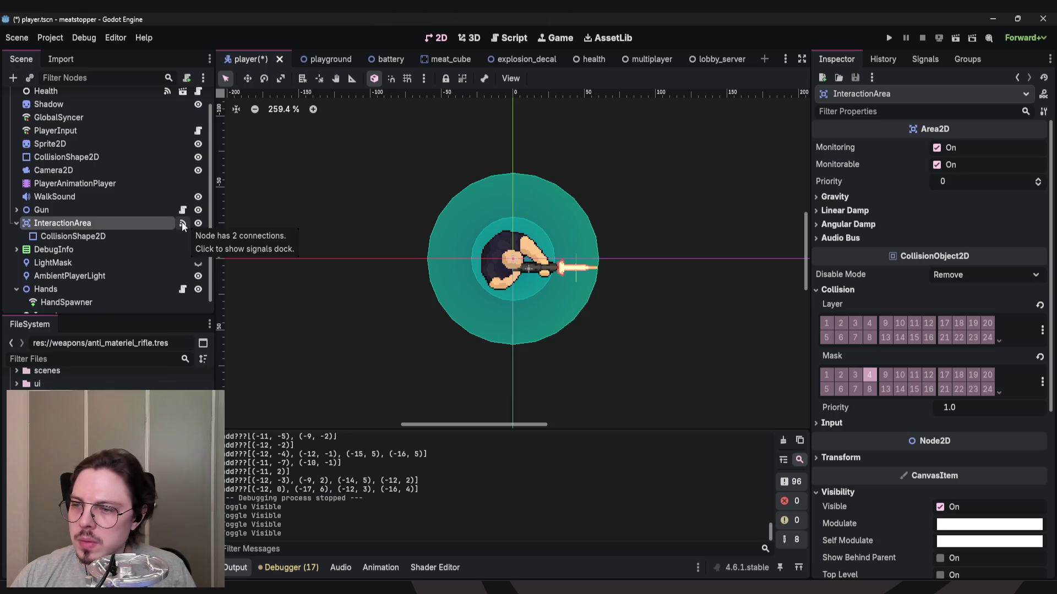
left_click(869, 375)
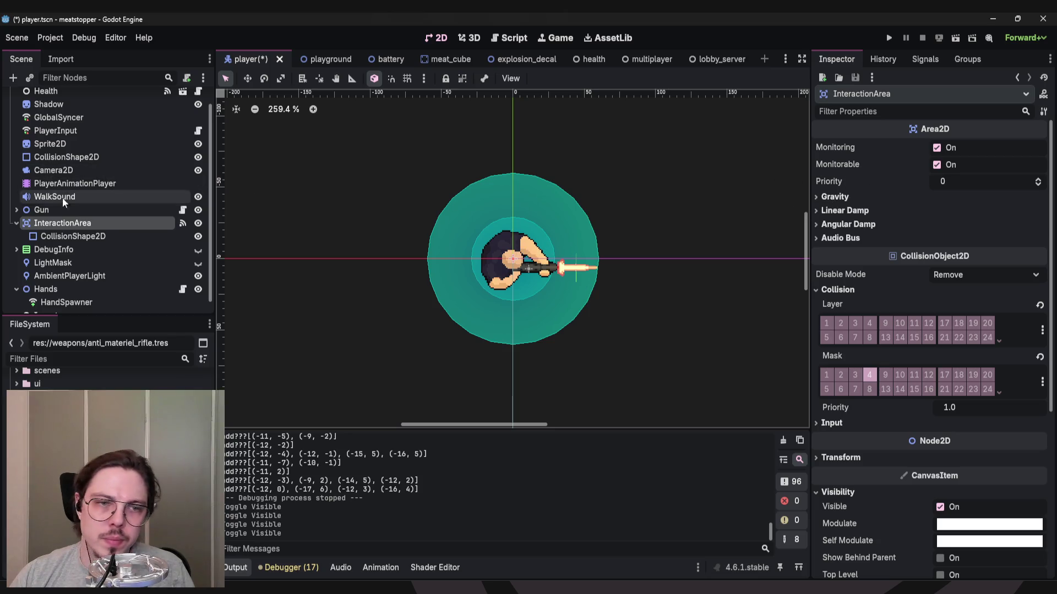
Check the ResearchStation's collision shape in the playground scene.
left_click(325, 59)
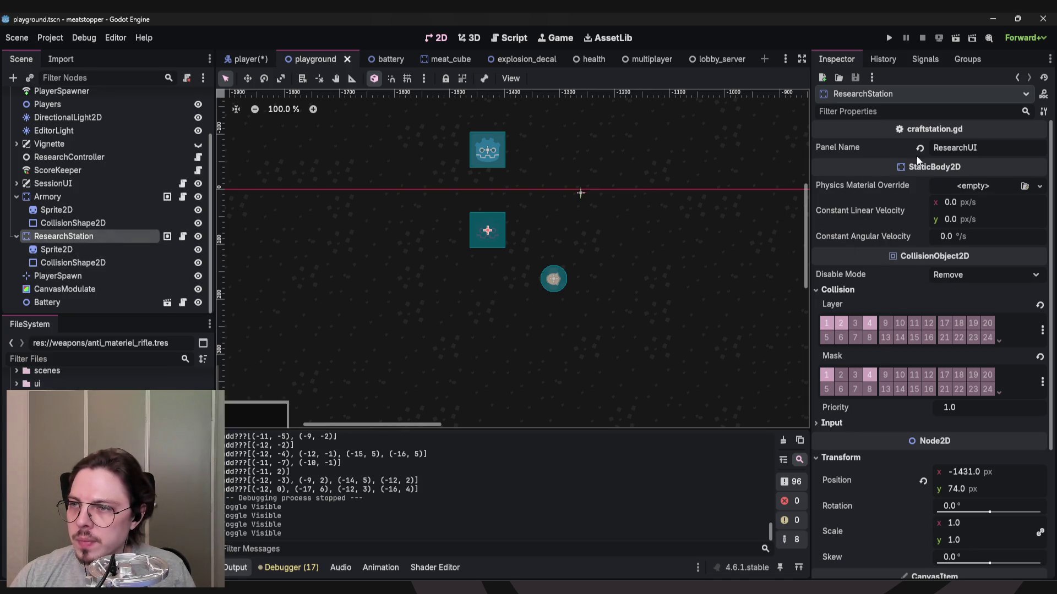
left_click(57, 262)
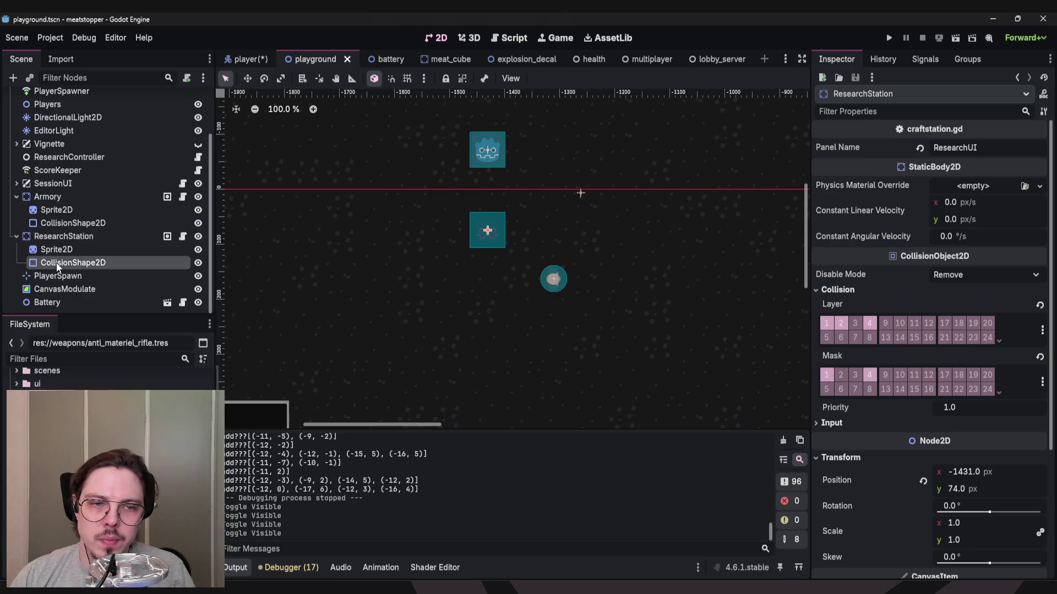
left_click(60, 237)
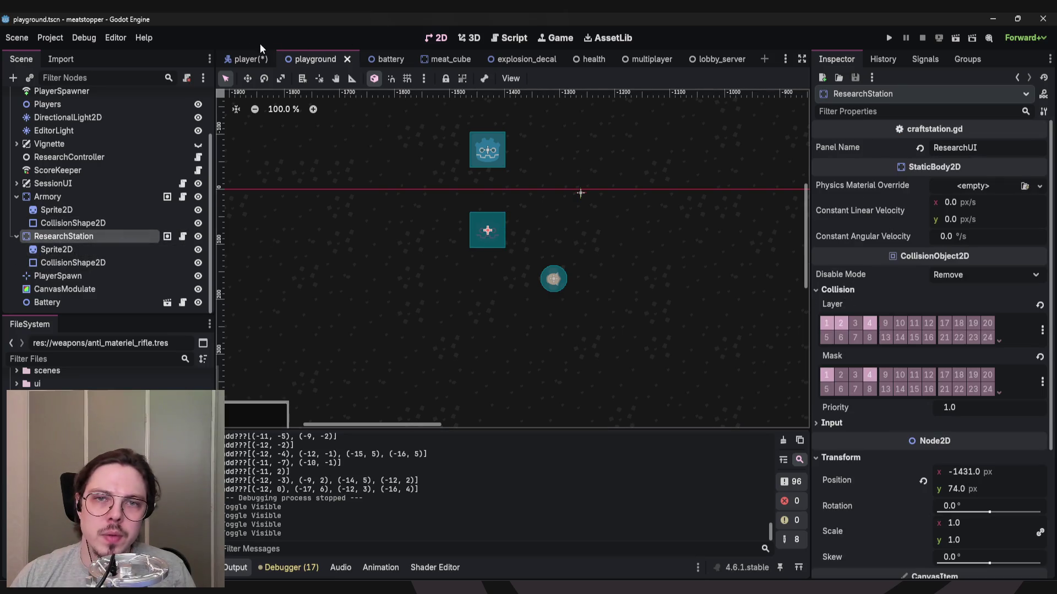
Turn off collision layer 1 and mask 1 on the battery's Area2D.
left_click(397, 63)
left_click(43, 122)
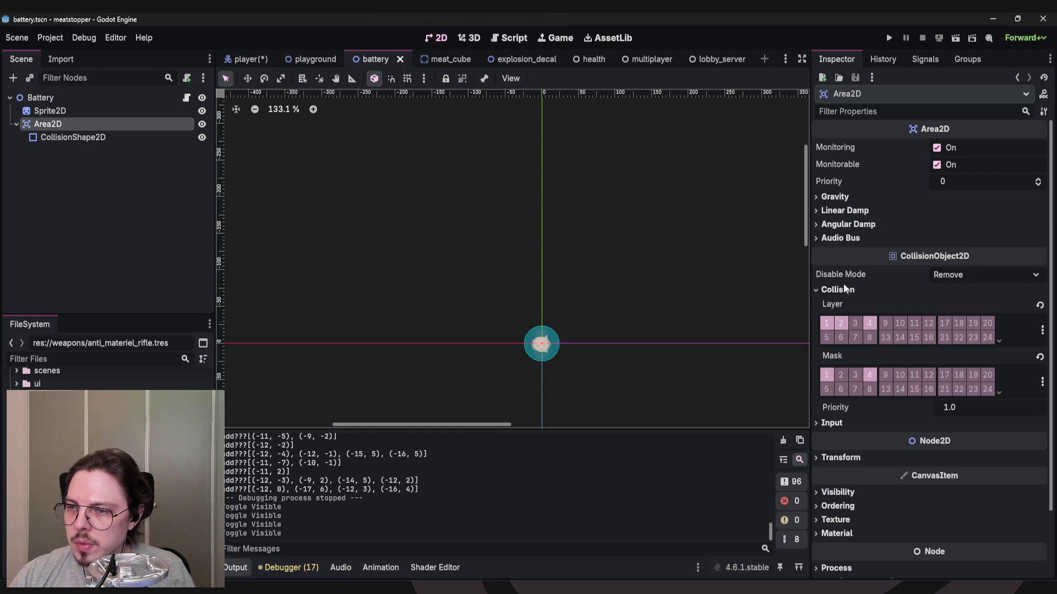
left_click(824, 323)
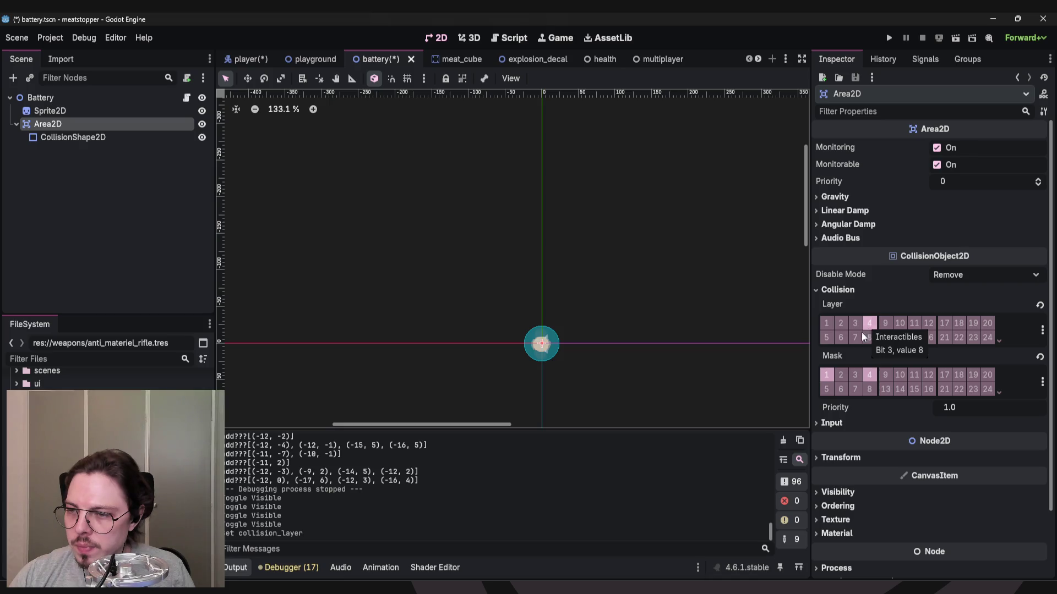
left_click(827, 375)
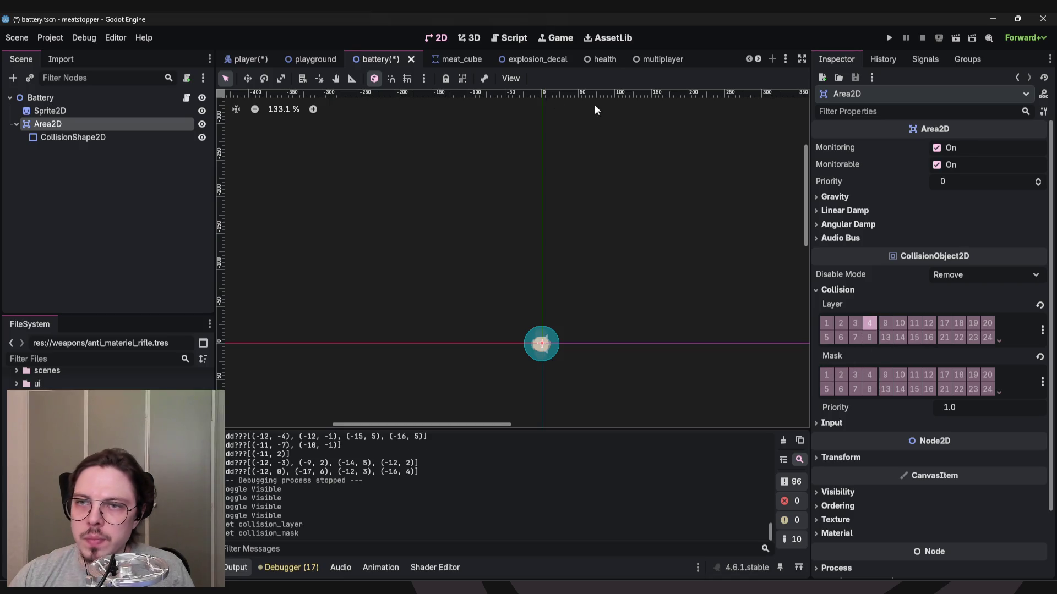
Run the game and fire while toggling the Area2D's layer and mask bit 4.
left_click(890, 38)
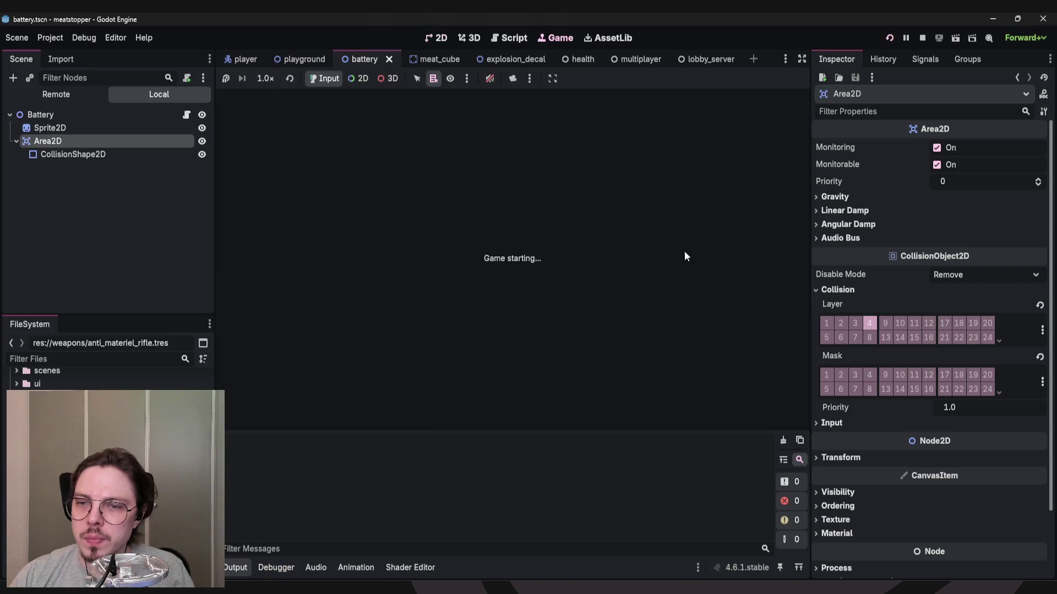
left_click(523, 236)
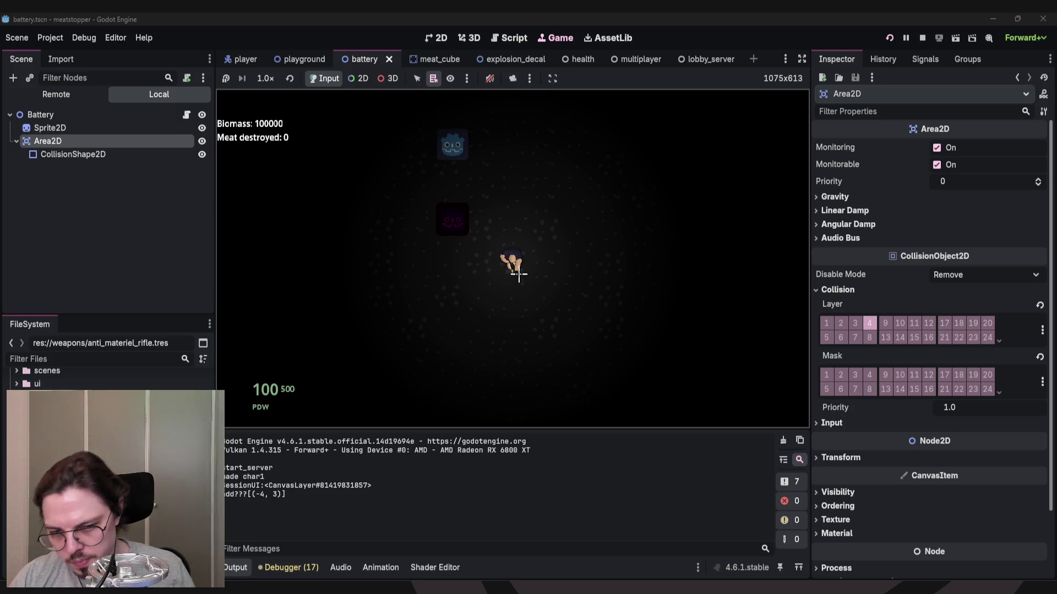
key("a")
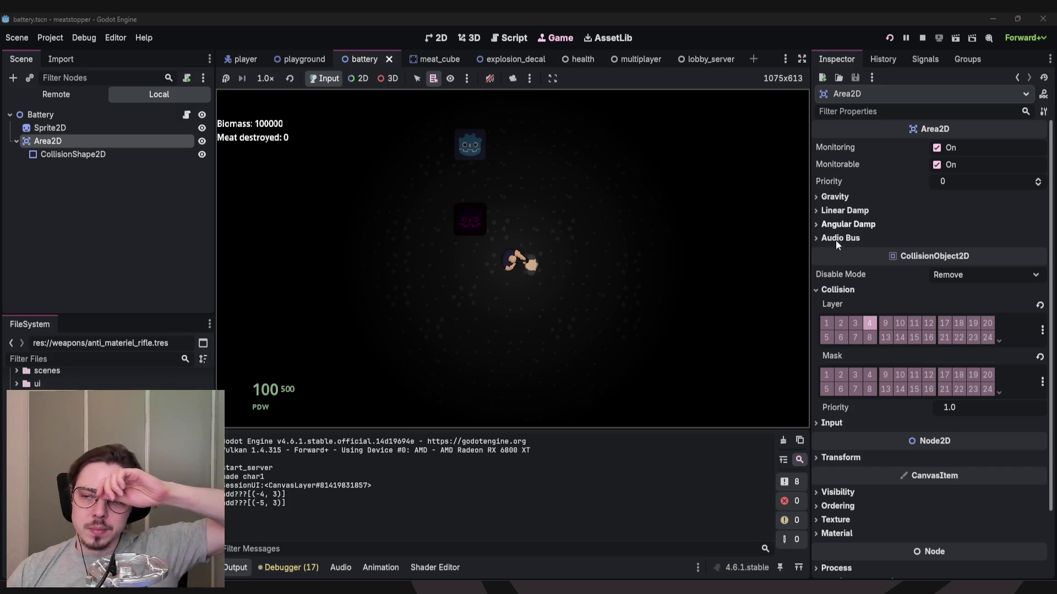
left_click(869, 374)
left_click(679, 264)
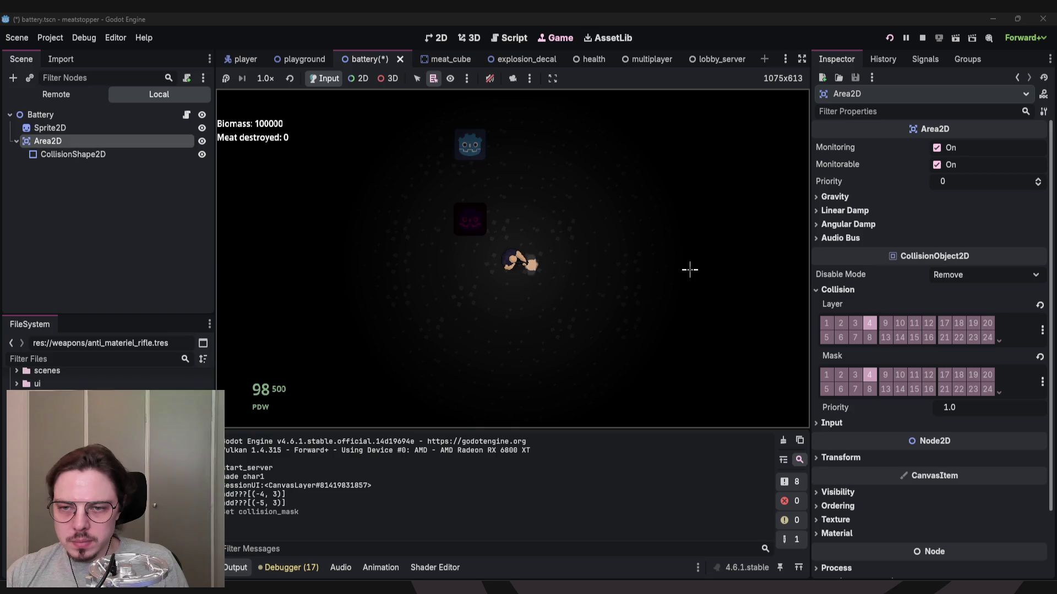
left_click(869, 323)
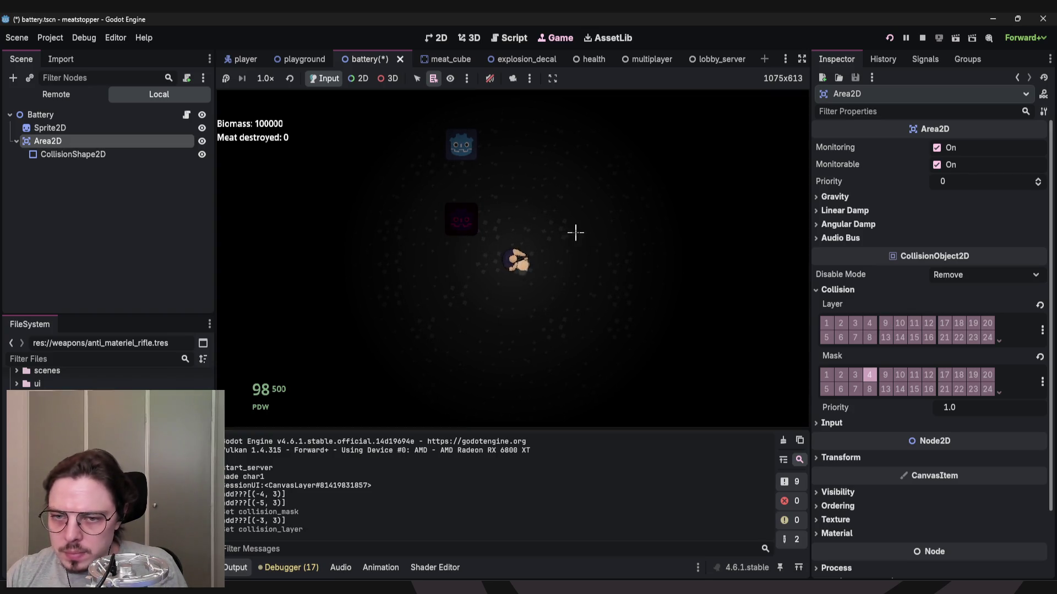
left_click(622, 265)
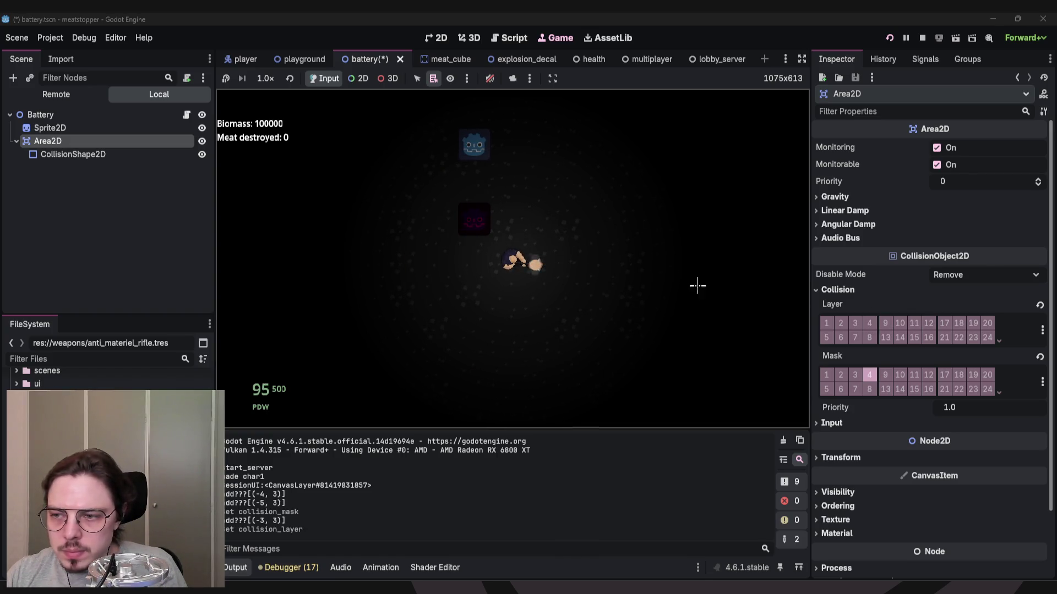
left_click(869, 325)
left_click(869, 375)
left_click(613, 273)
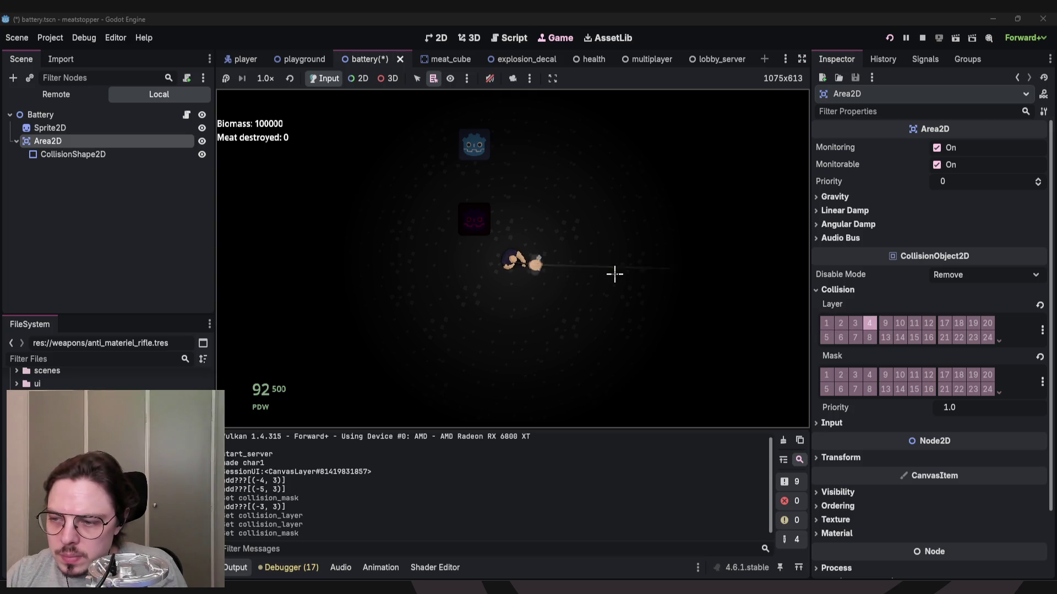
left_click(828, 423)
Open the in-game Research panel with R, then close it.
left_click(826, 423)
left_click(697, 350)
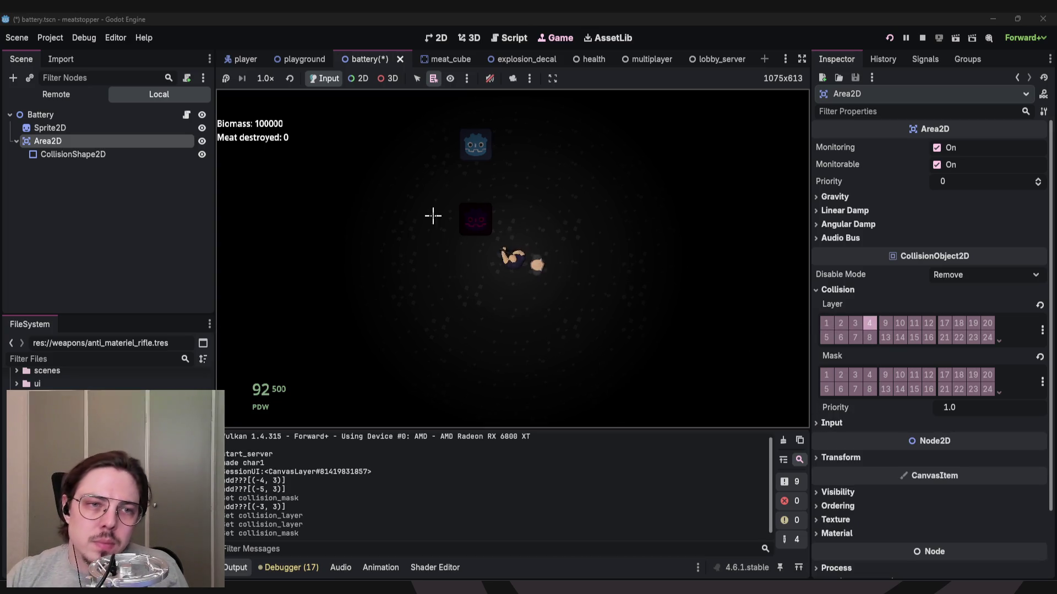
key("r")
key("r")
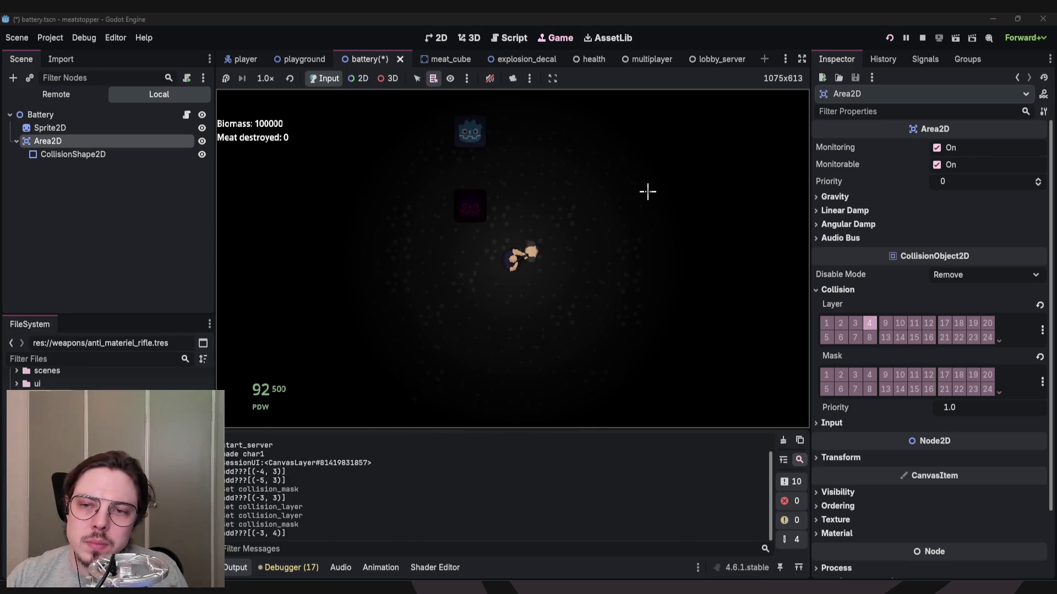
key("r")
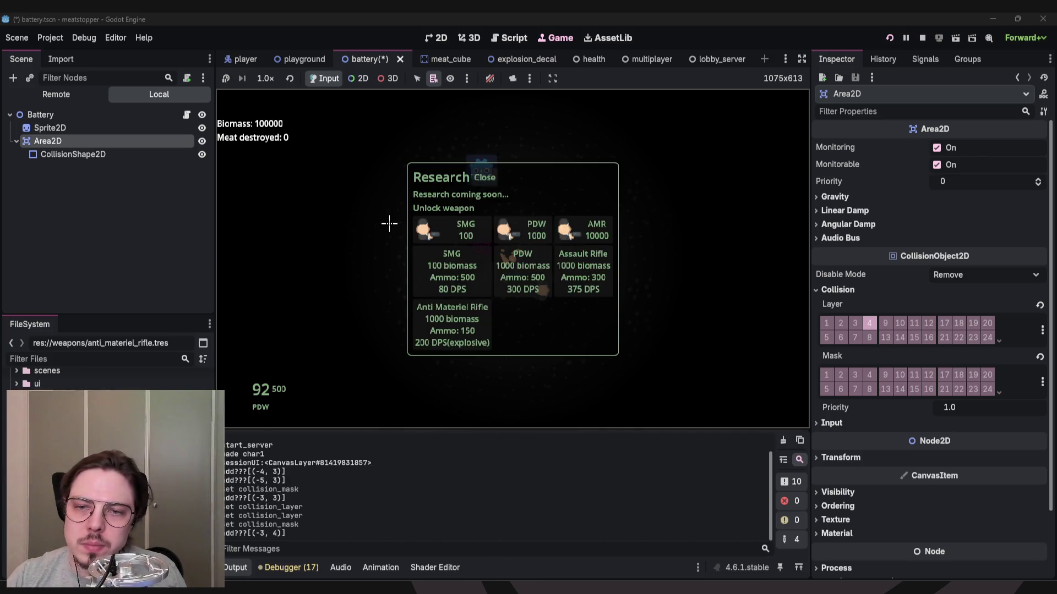
left_click(485, 178)
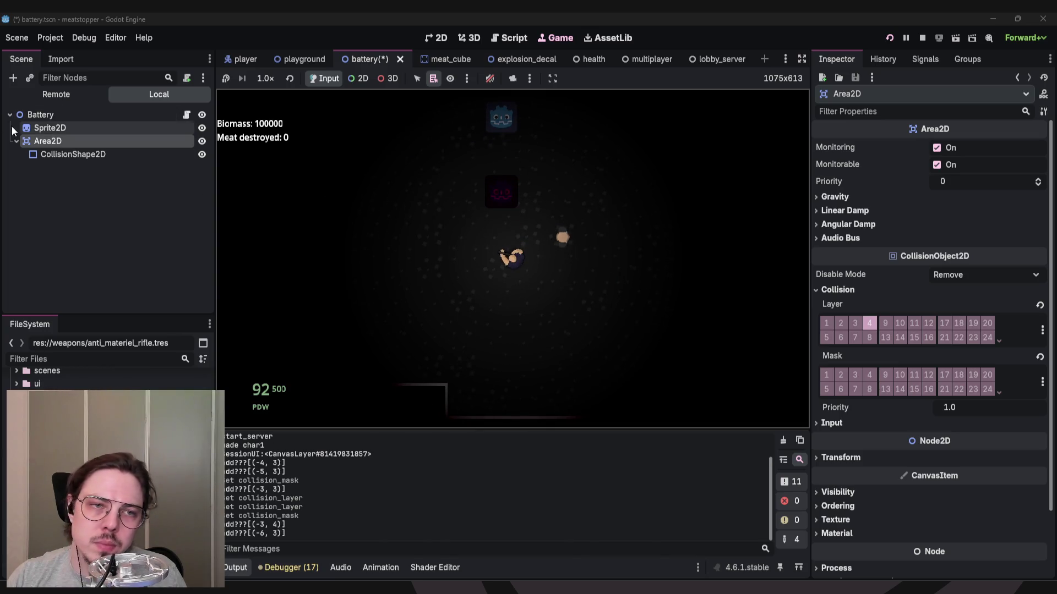
Review the battery's Area2D and CollisionShape2D, then open battery.gd.
left_click(48, 146)
left_click(51, 155)
left_click(48, 142)
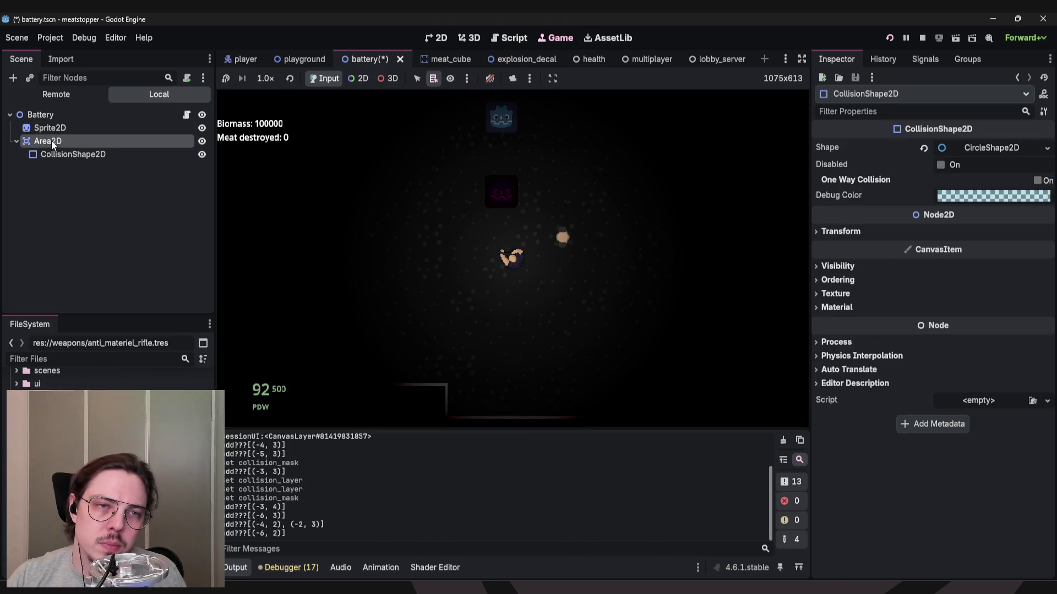
left_click(187, 115)
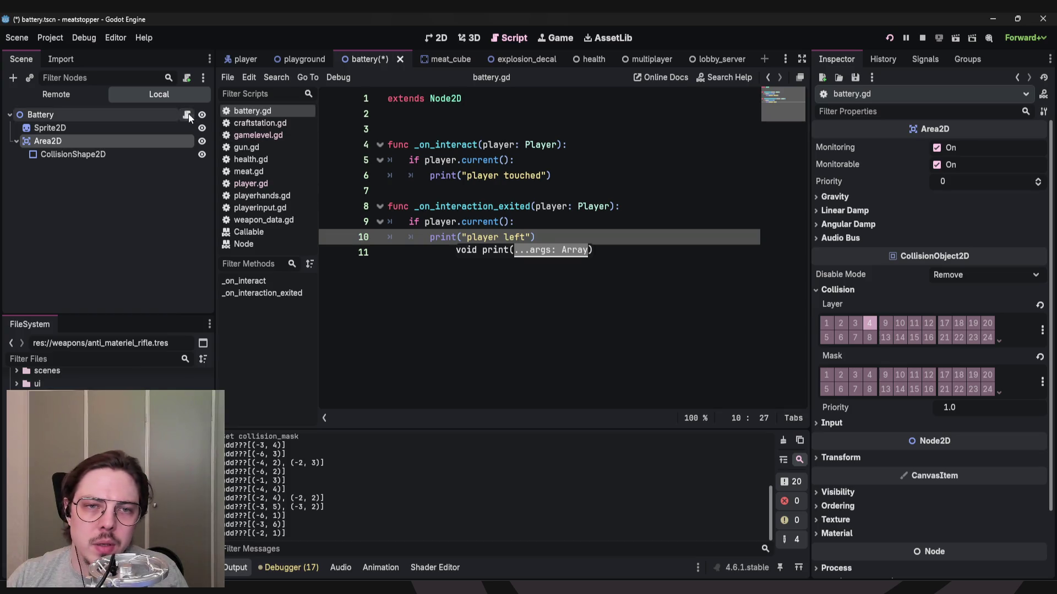
Detach the script from the Battery root node and begin attaching one to Area2D.
right_click(137, 116)
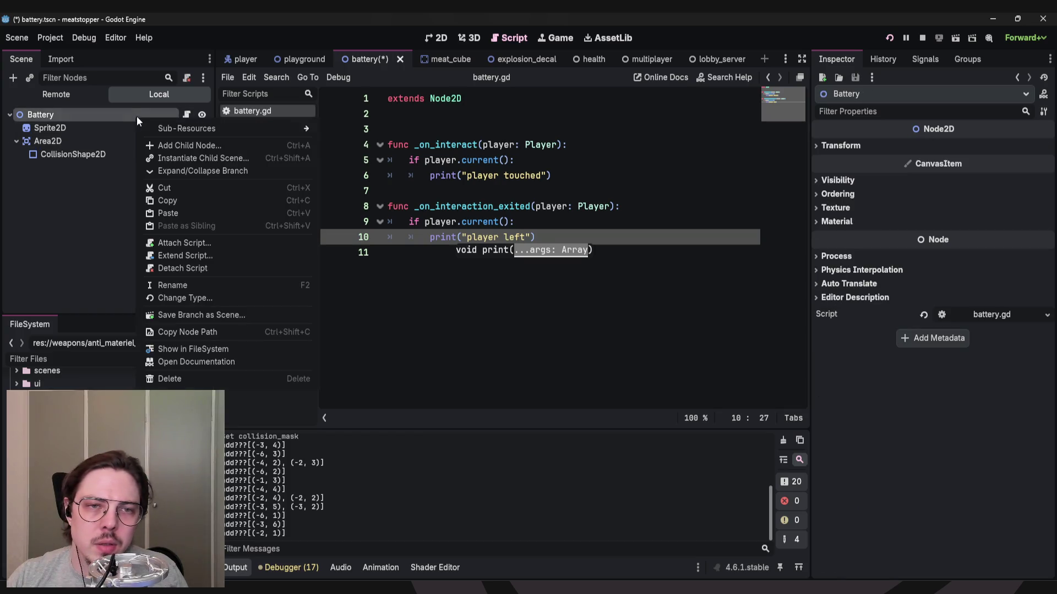
left_click(196, 268)
left_click(72, 143)
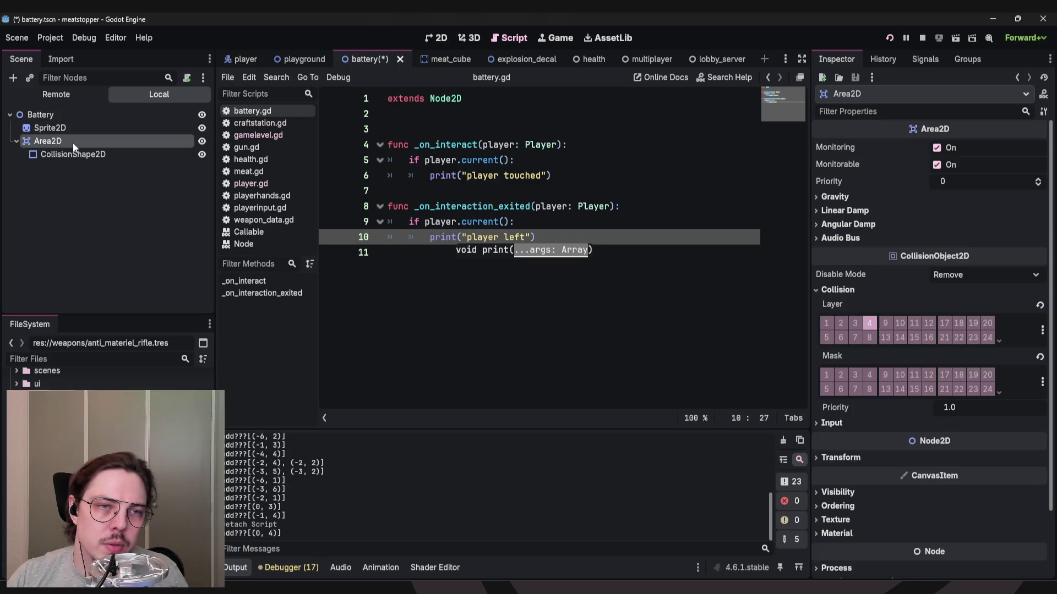
right_click(73, 143)
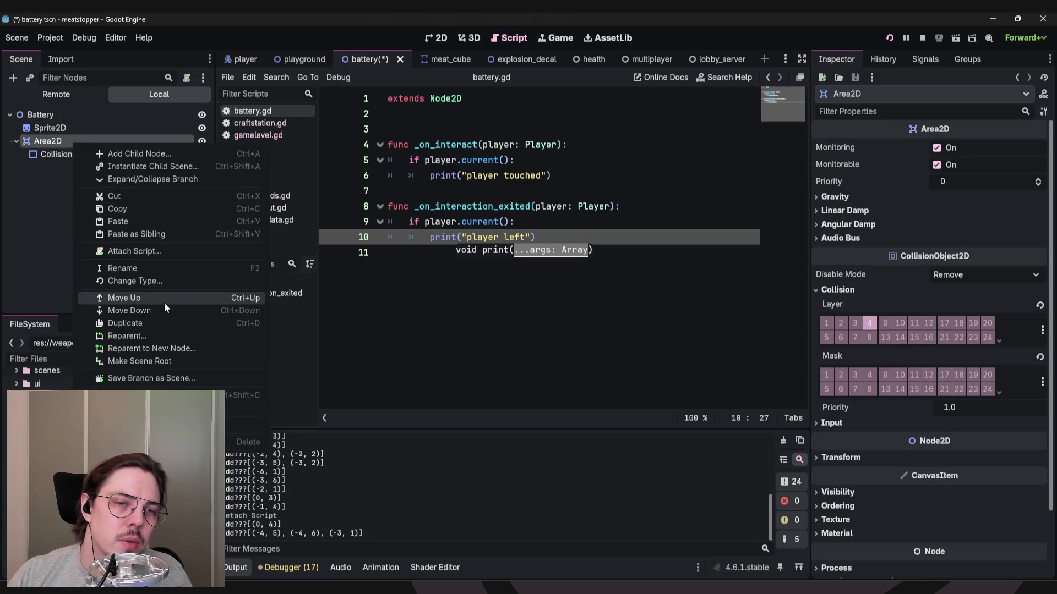
left_click(159, 253)
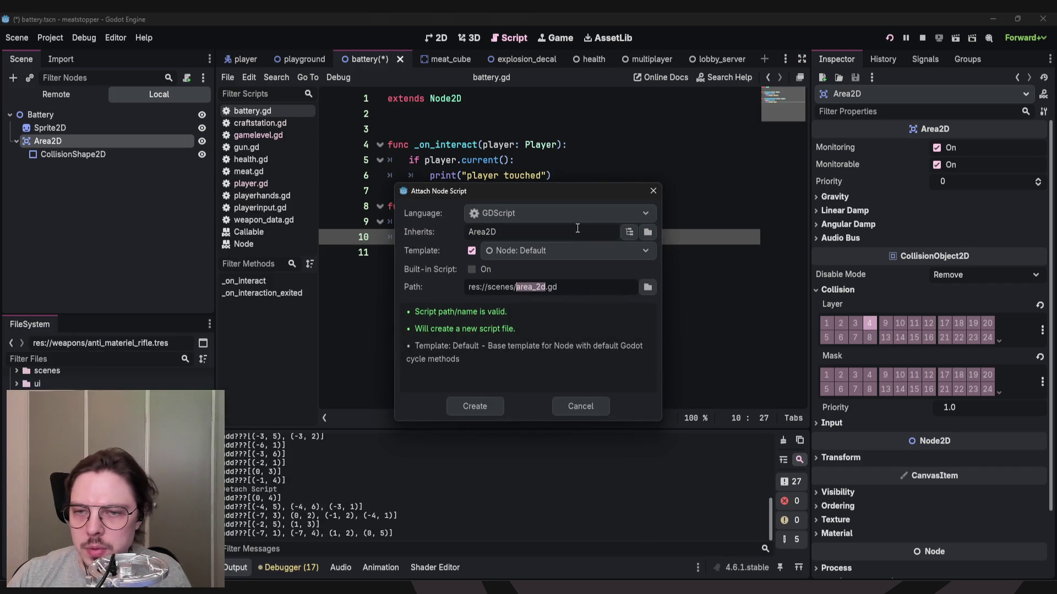
Load the existing res://scenes/battery.gd as the Area2D's script.
left_click(648, 232)
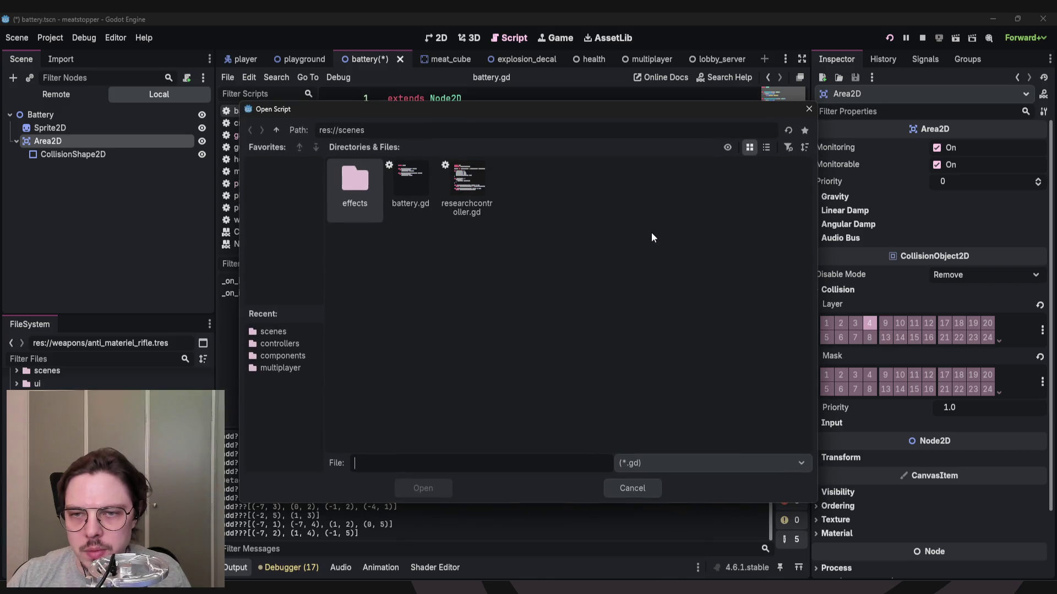
left_click(808, 109)
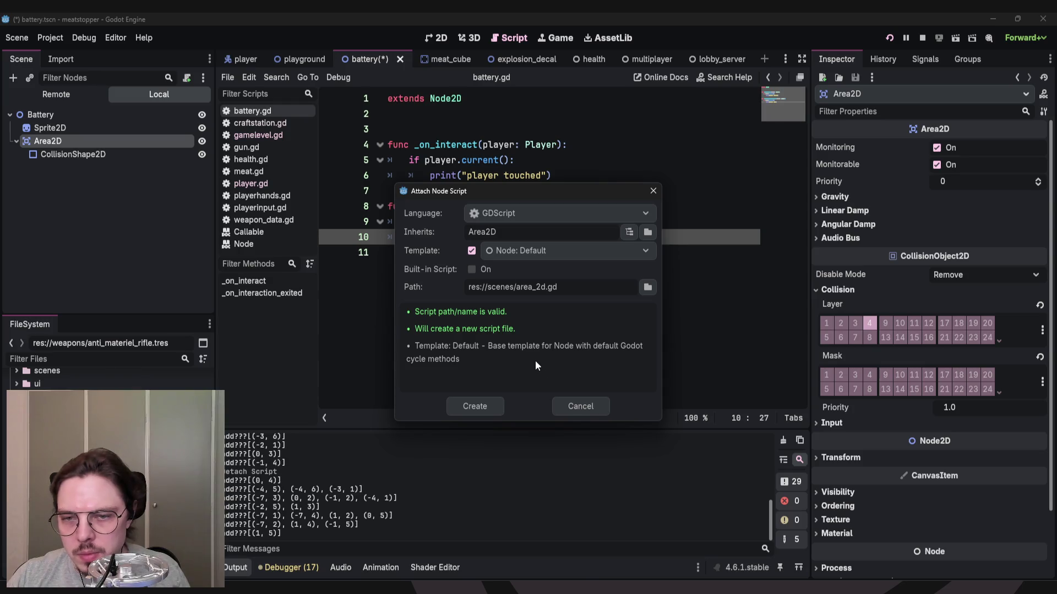
left_click(648, 287)
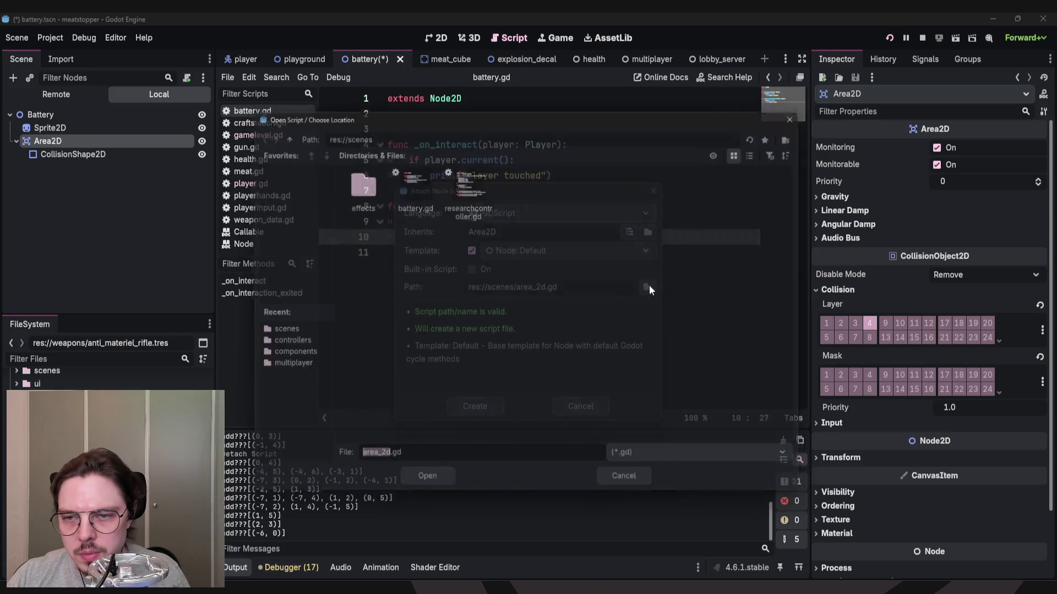
left_click(411, 190)
double_click(414, 190)
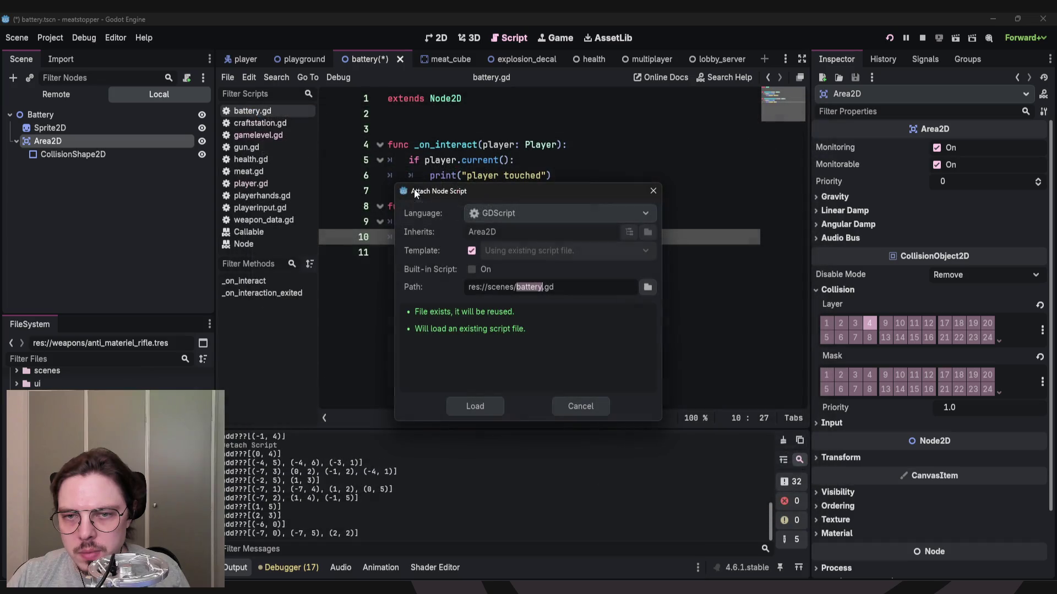
left_click(484, 404)
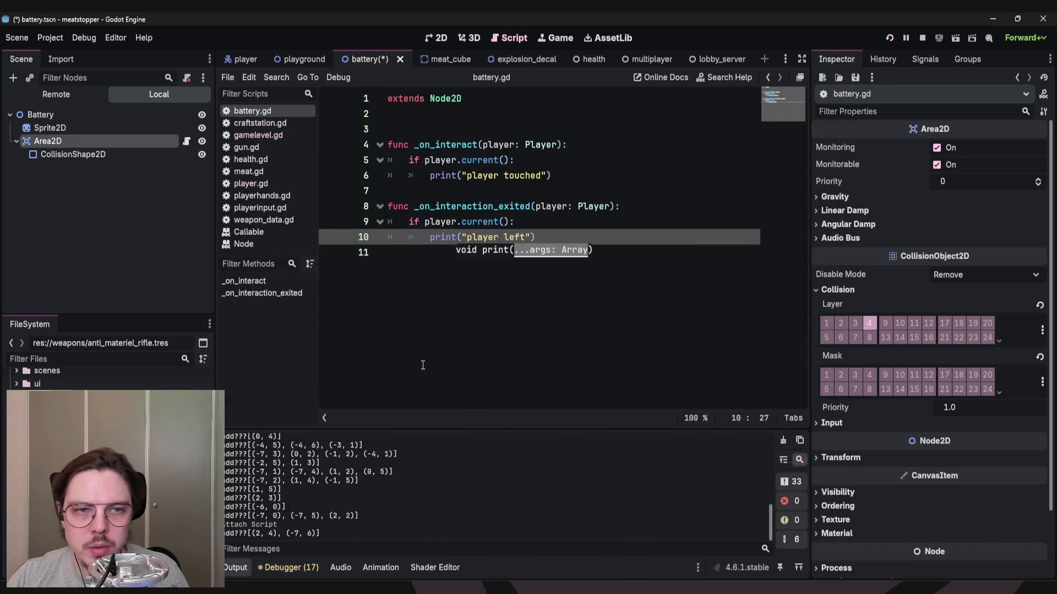
Relaunch the game, walk around, then open battery.gd from the Area2D's script icon.
left_click(887, 39)
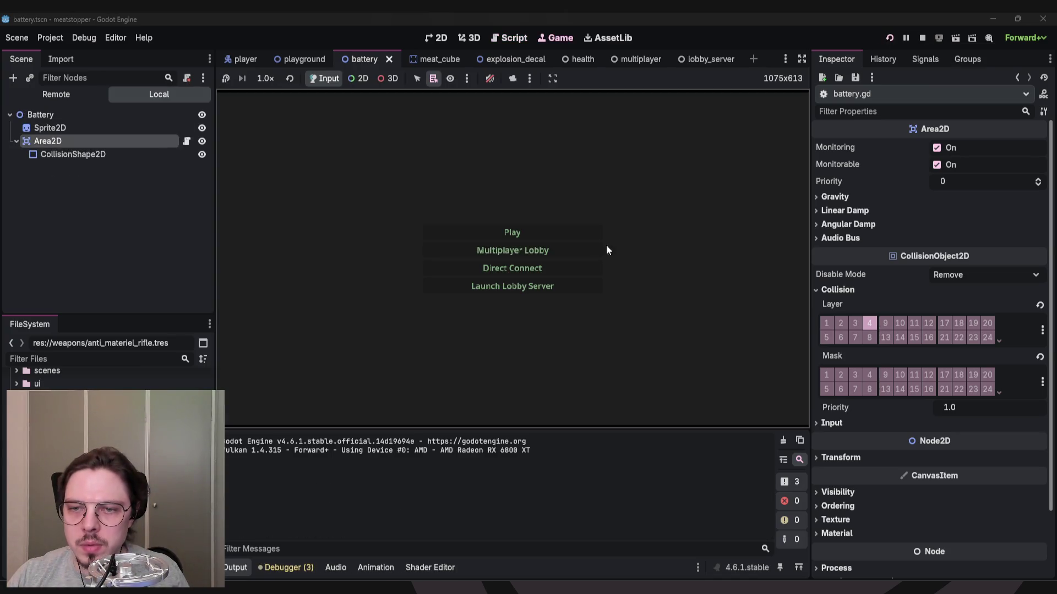
key("Return")
key("a")
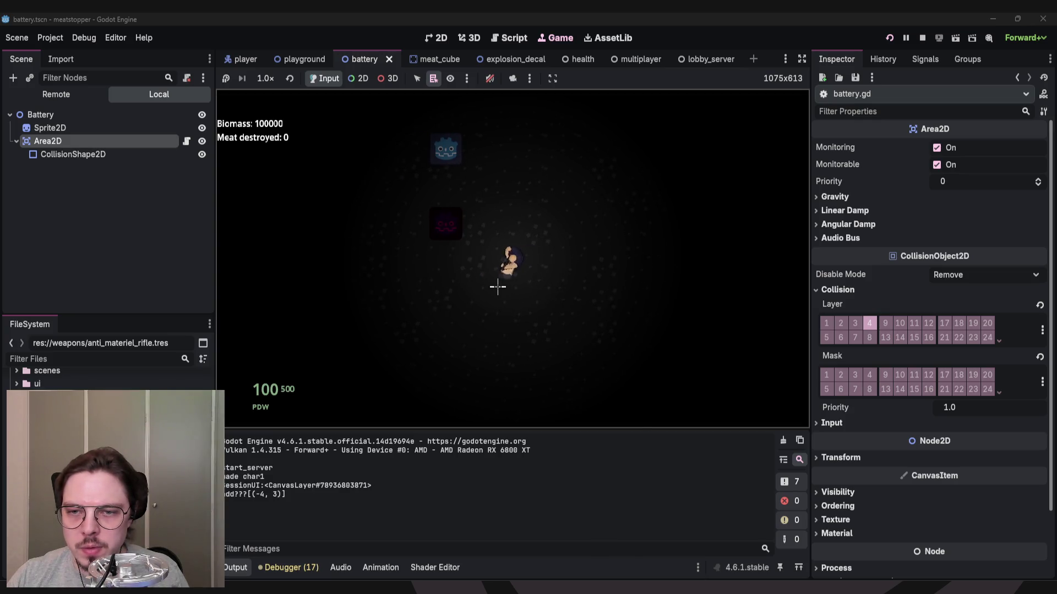
key("s")
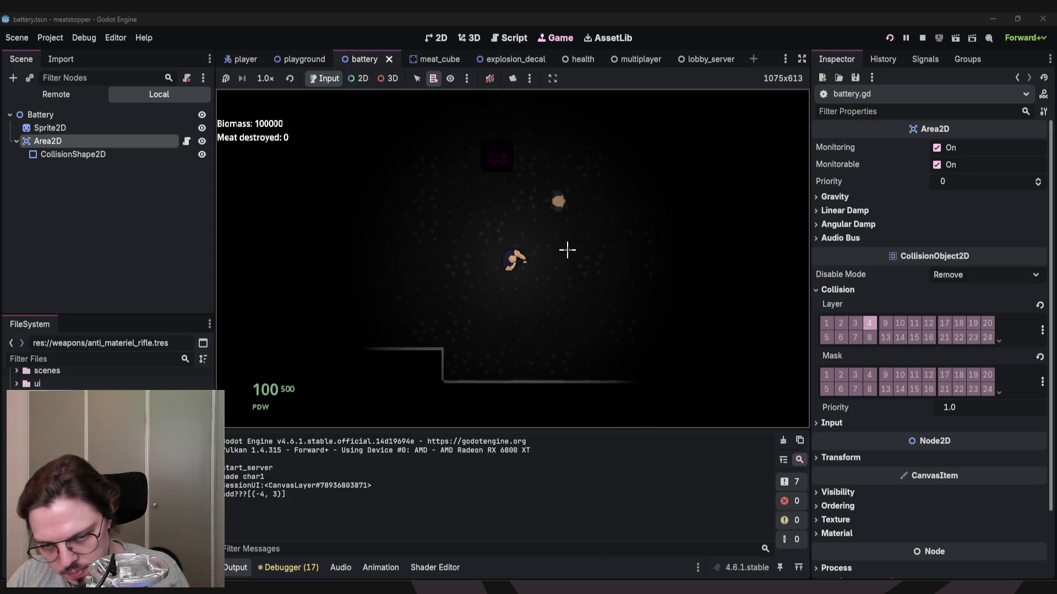
key("w")
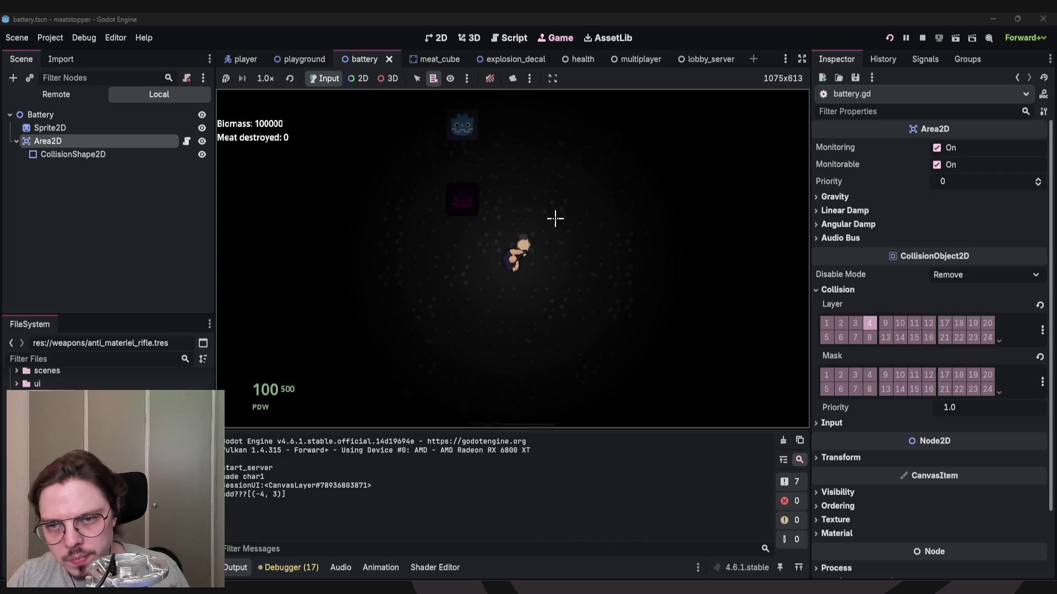
left_click(186, 142)
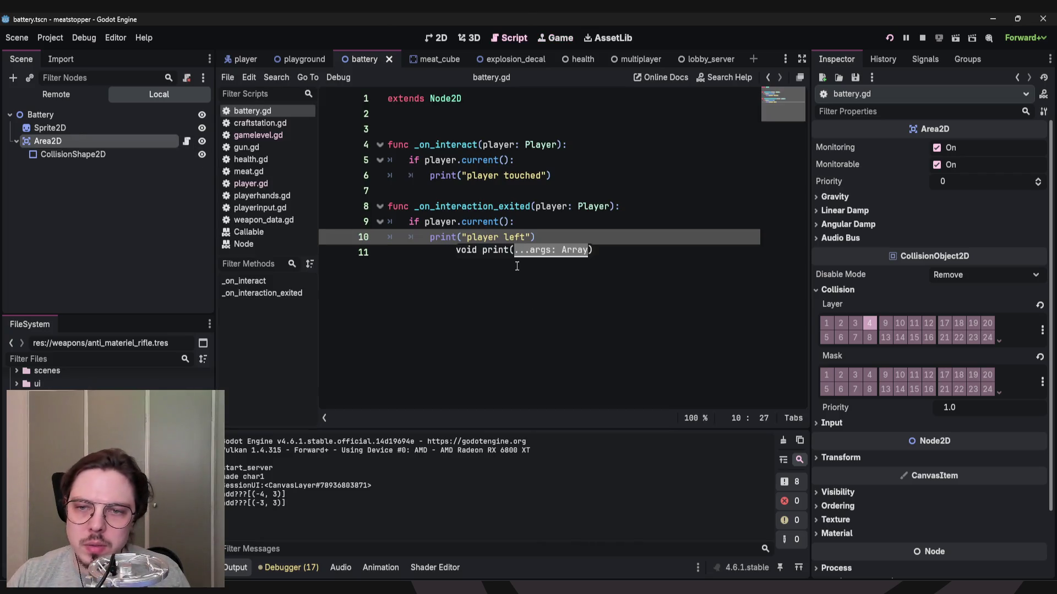
Move the first print above its if and comment out that player.current() check.
left_click(495, 254)
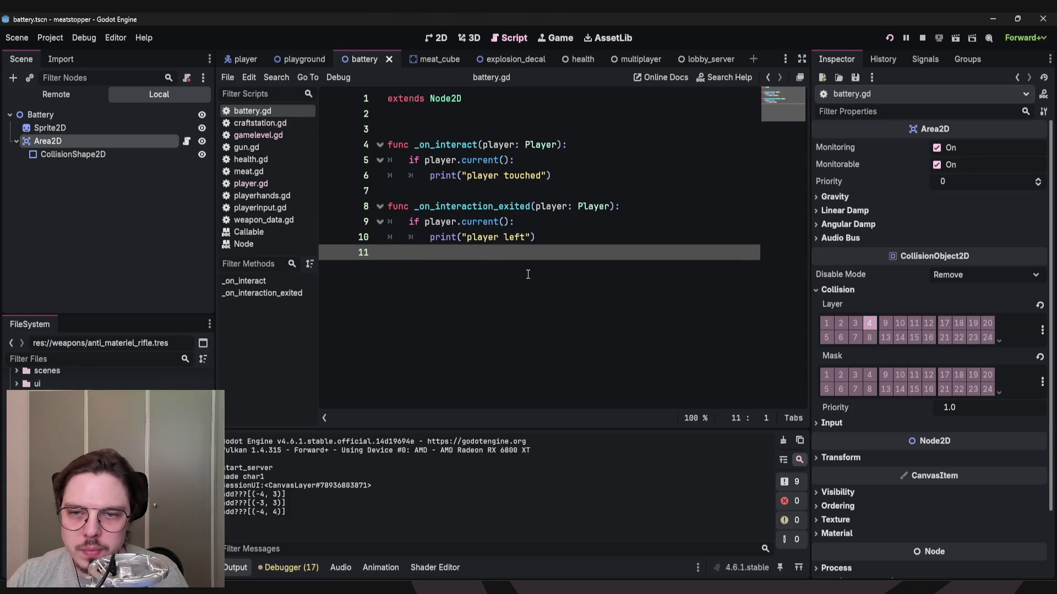
key("Up")
key("alt+Up")
left_click(553, 238)
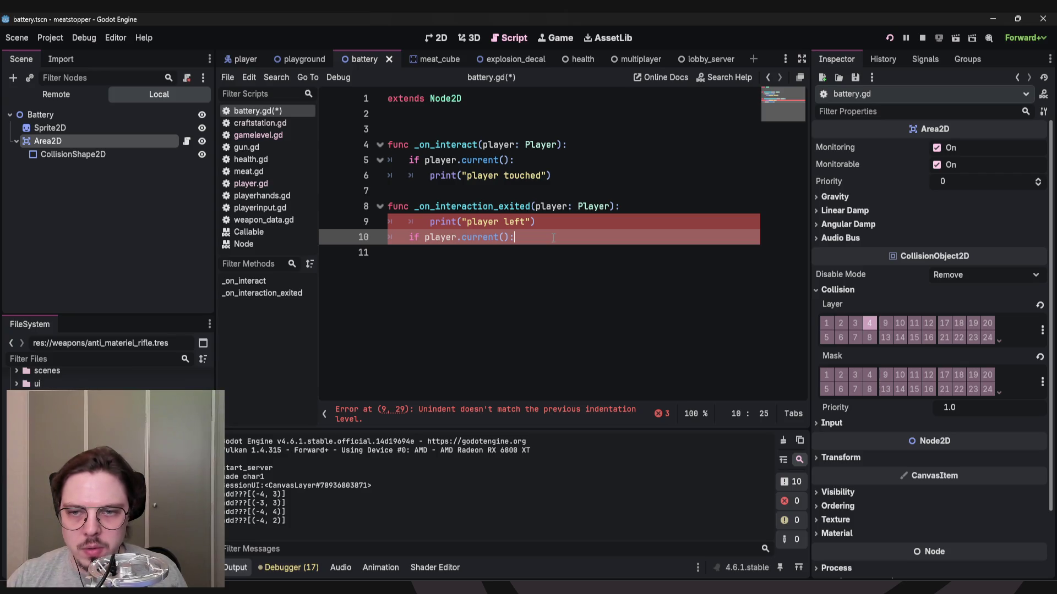
type("*")
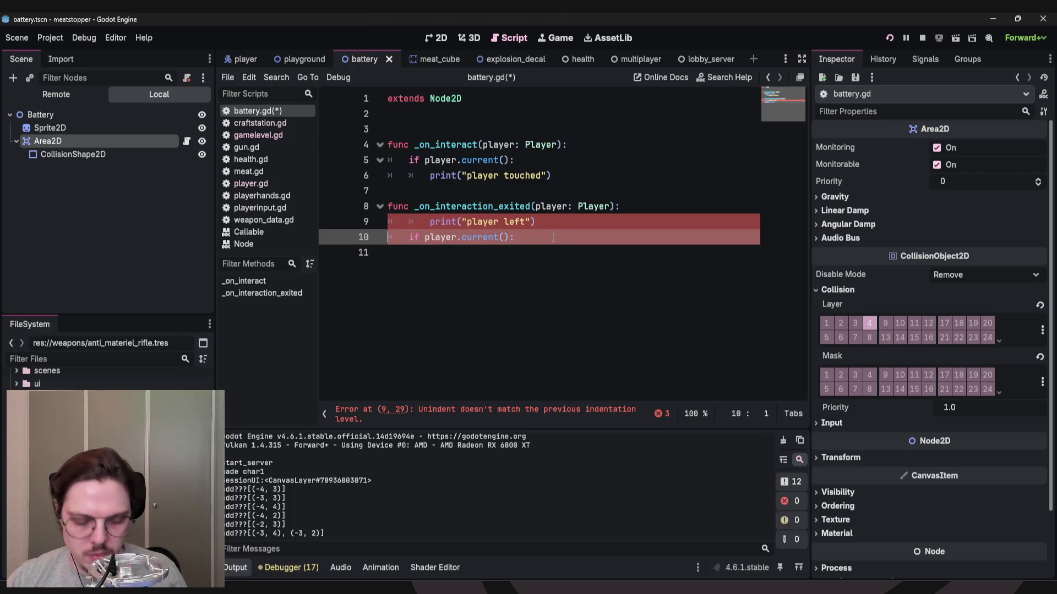
key("Home")
key("Home")
type("#")
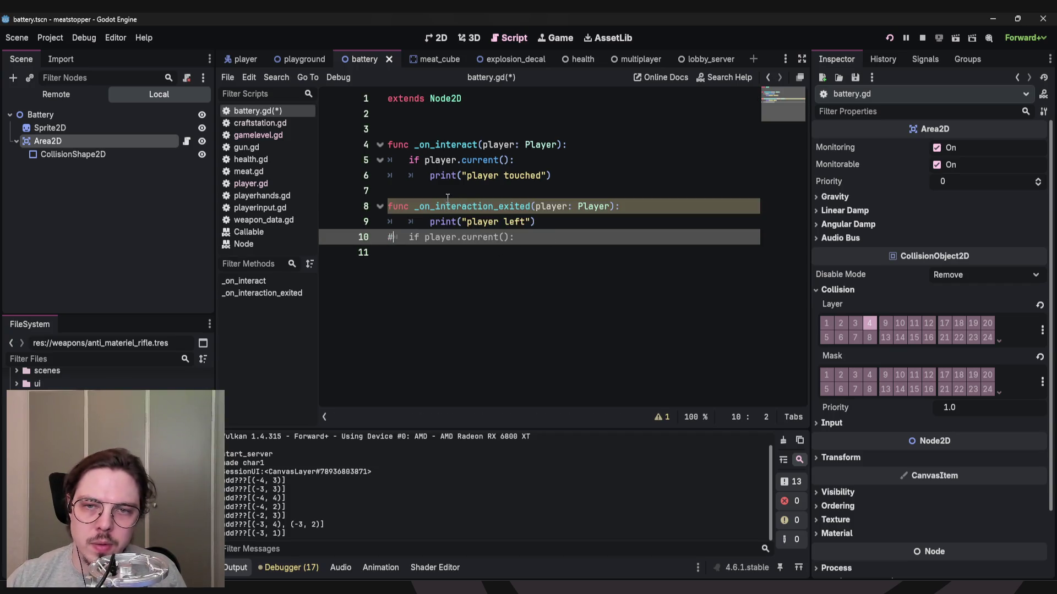
Comment out the _on_interact player.current() check, dedent both prints, and save.
left_click(516, 160)
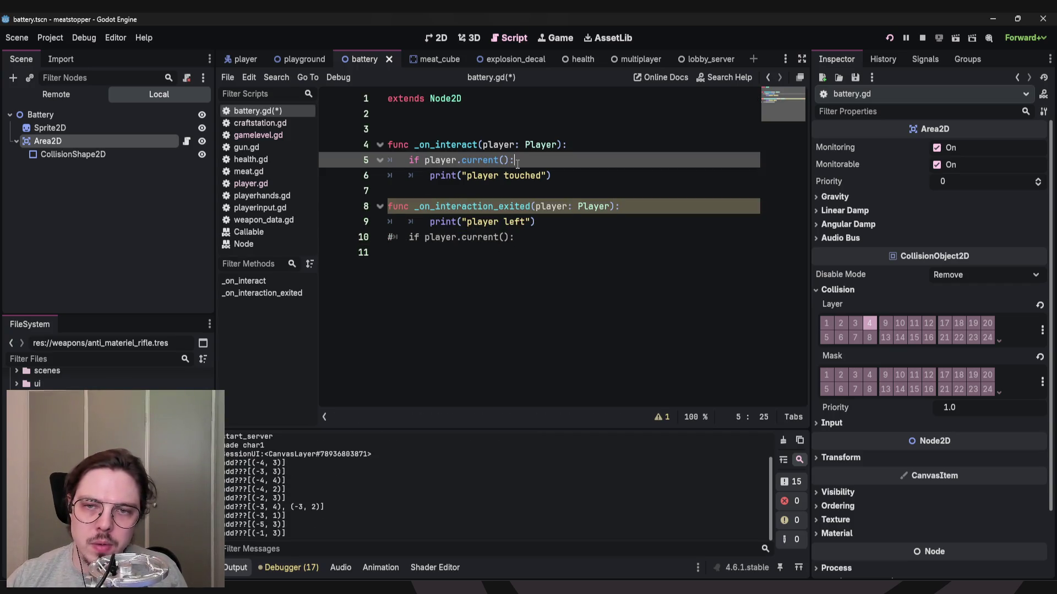
key("ctrl+k")
key("Home")
key("alt+Down")
key("Up")
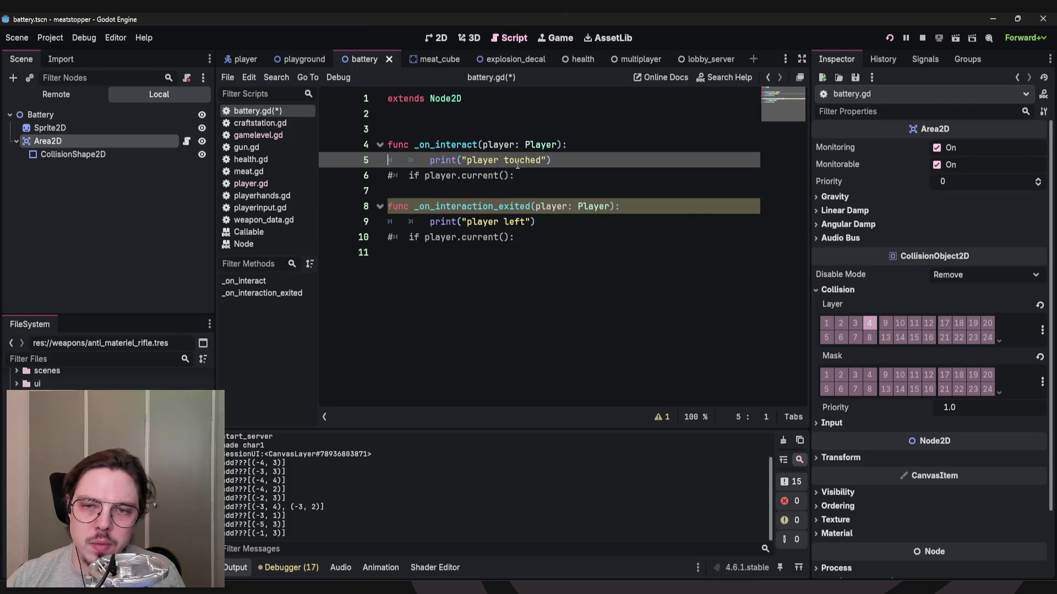
key("shift+Tab")
key("Down")
key("Down")
key("Down")
key("shift+Tab")
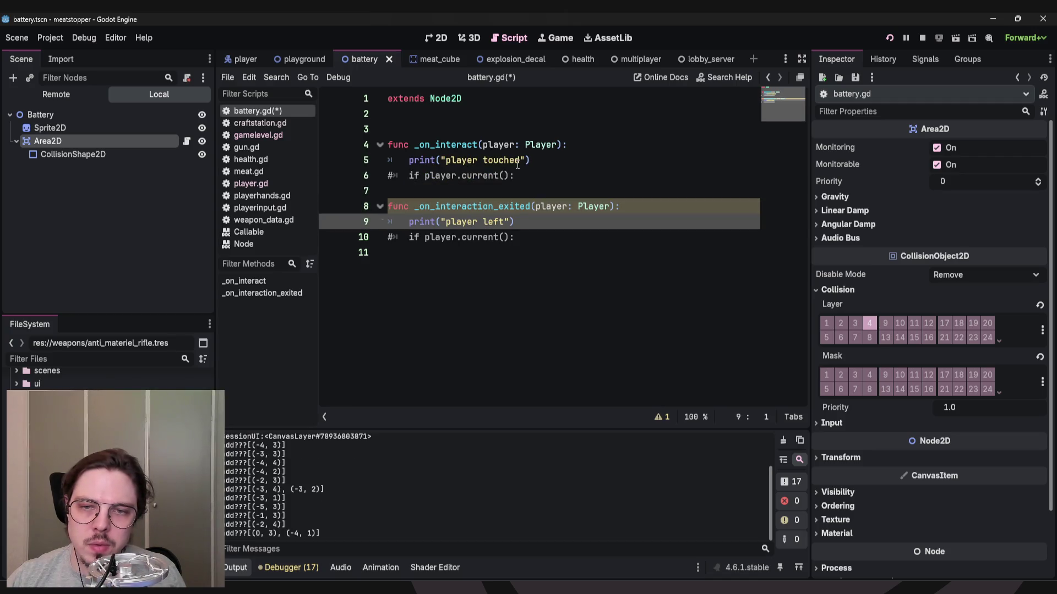
key("ctrl+s")
Run the game, start playing, and walk the player around past the battery.
left_click(894, 35)
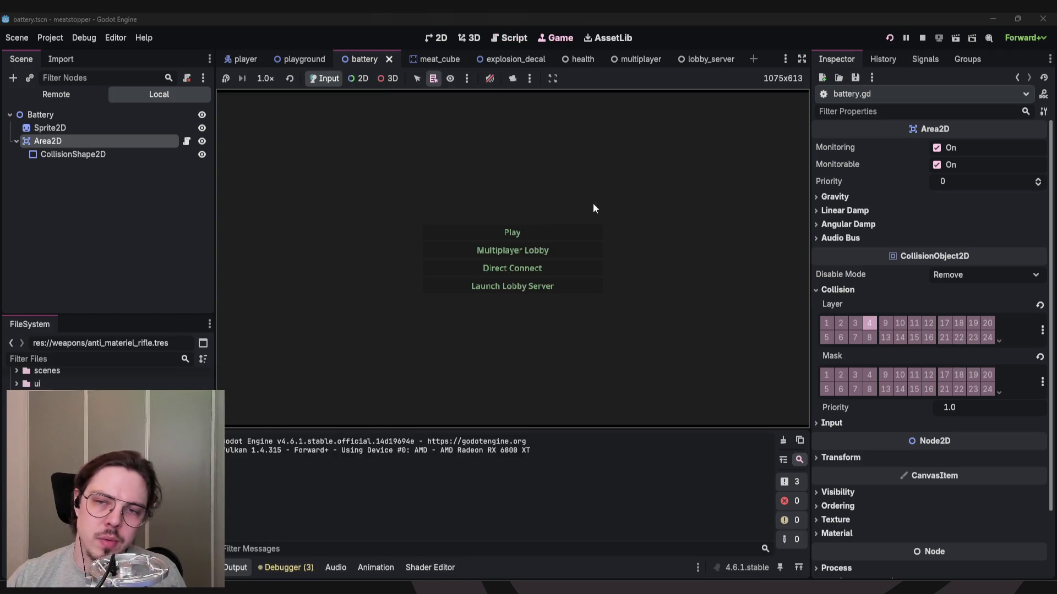
left_click(517, 232)
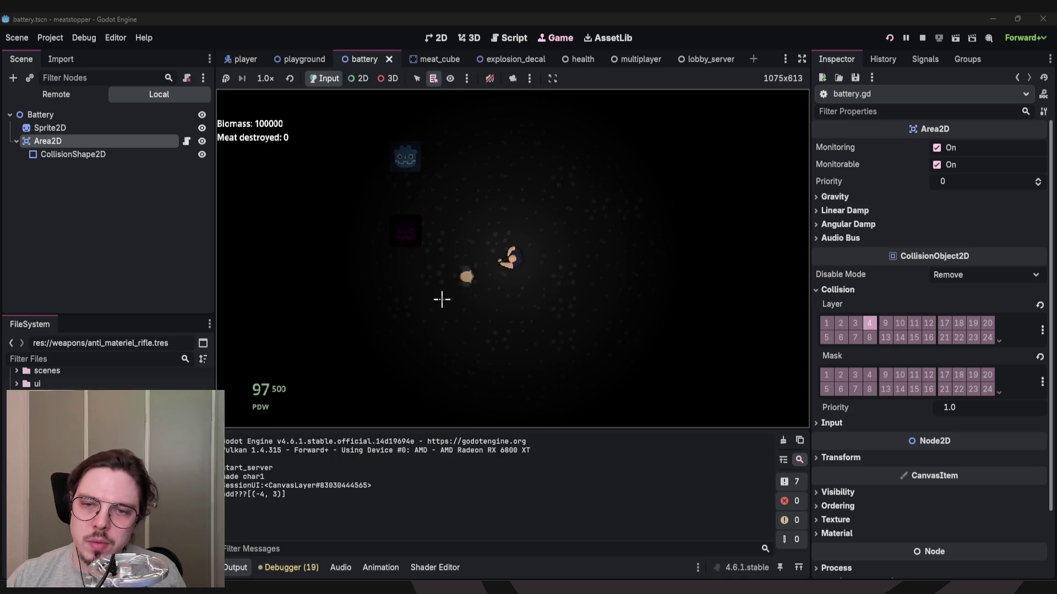
key("a")
key("s")
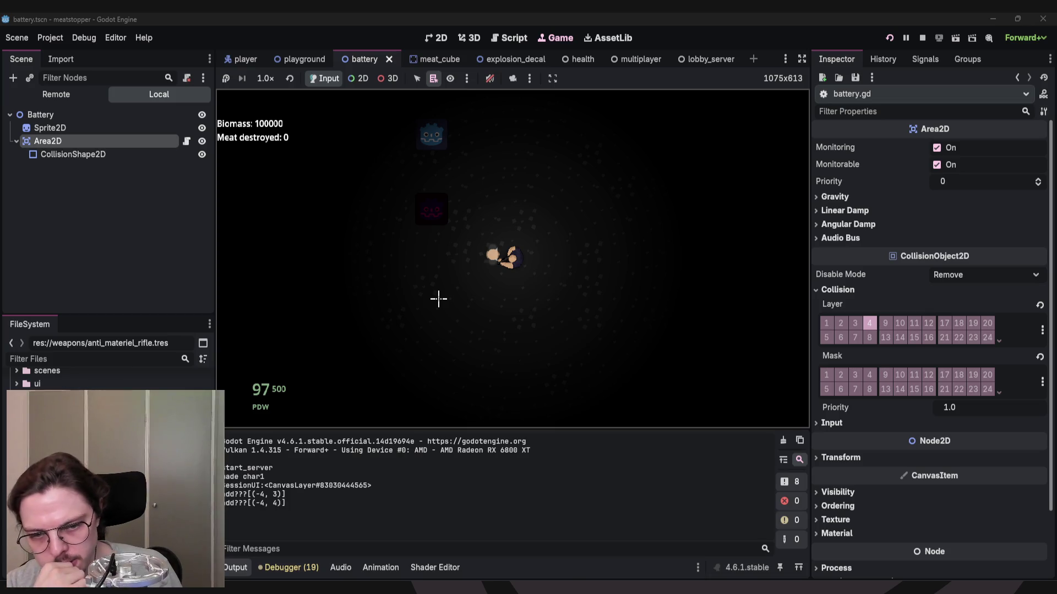
key("w")
key("a")
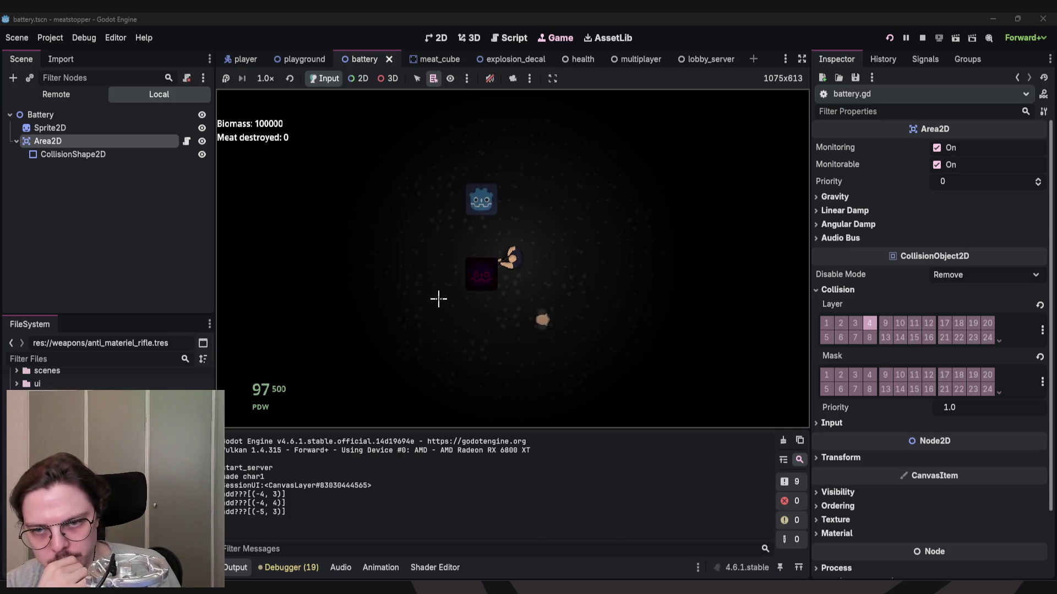
key("w")
key("d")
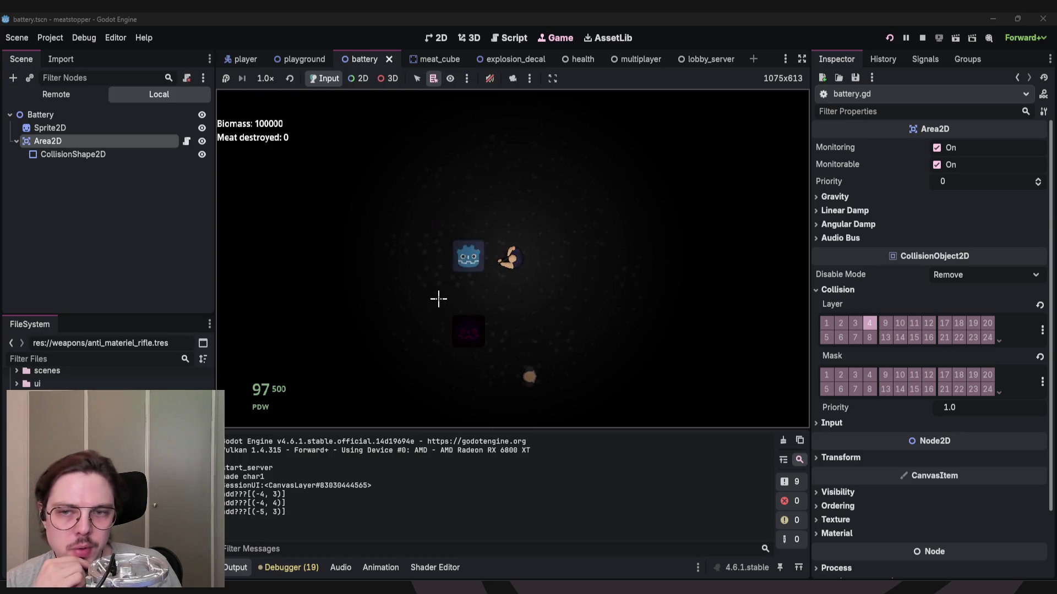
key("d")
key("w")
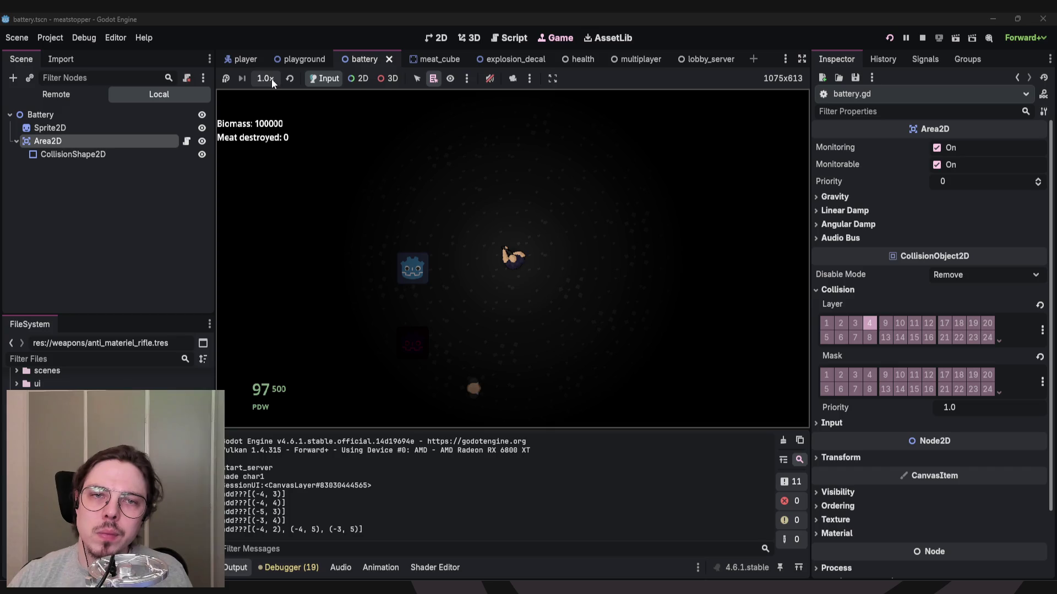
Check the Game view toolbar's camera and selection dropdowns.
left_click(529, 79)
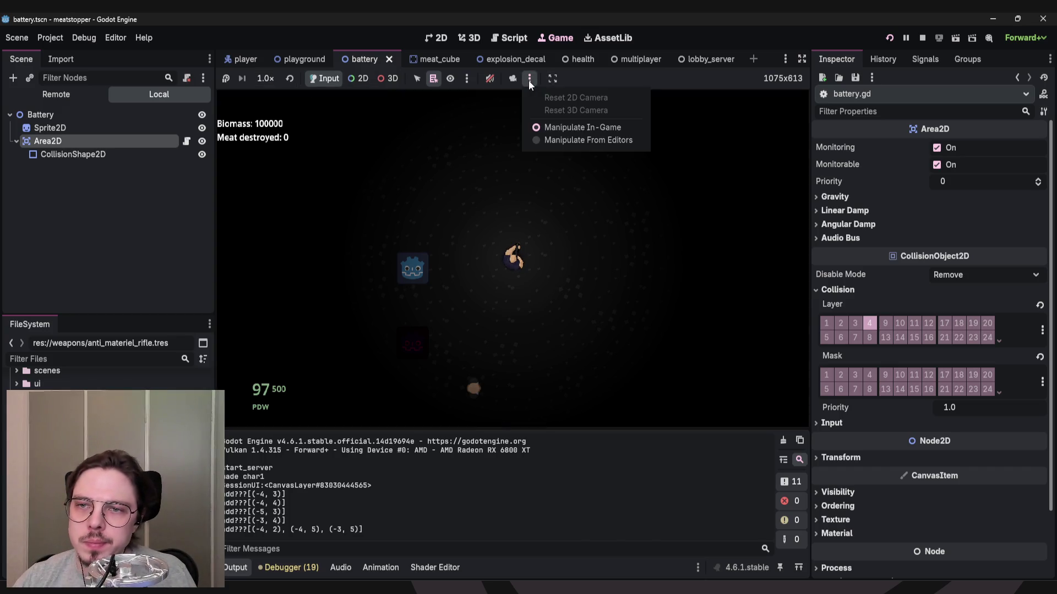
left_click(530, 78)
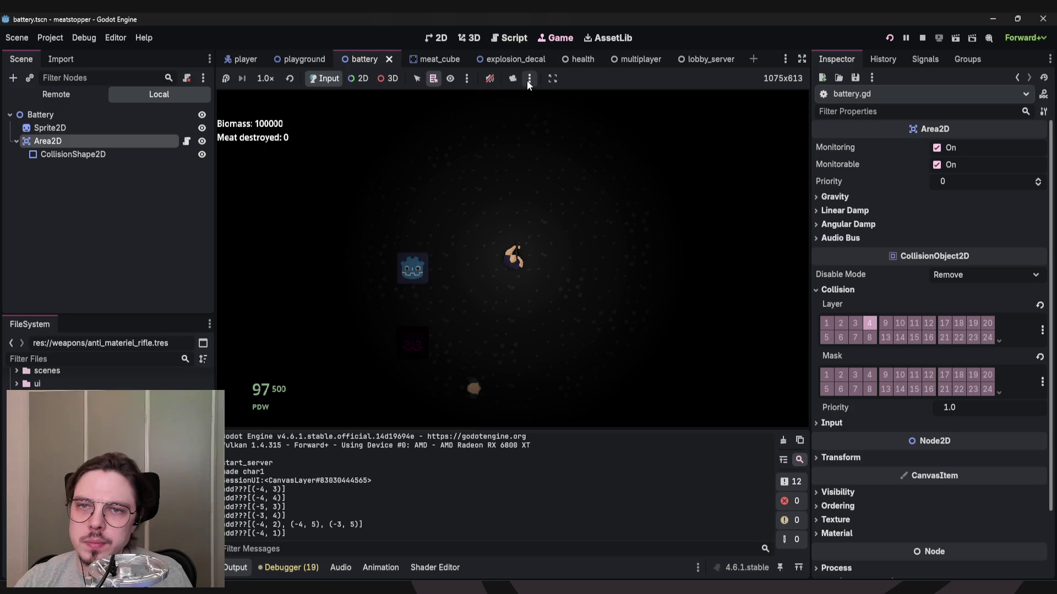
left_click(468, 78)
Close the selection options and fire three shots toward the crosshair.
left_click(467, 79)
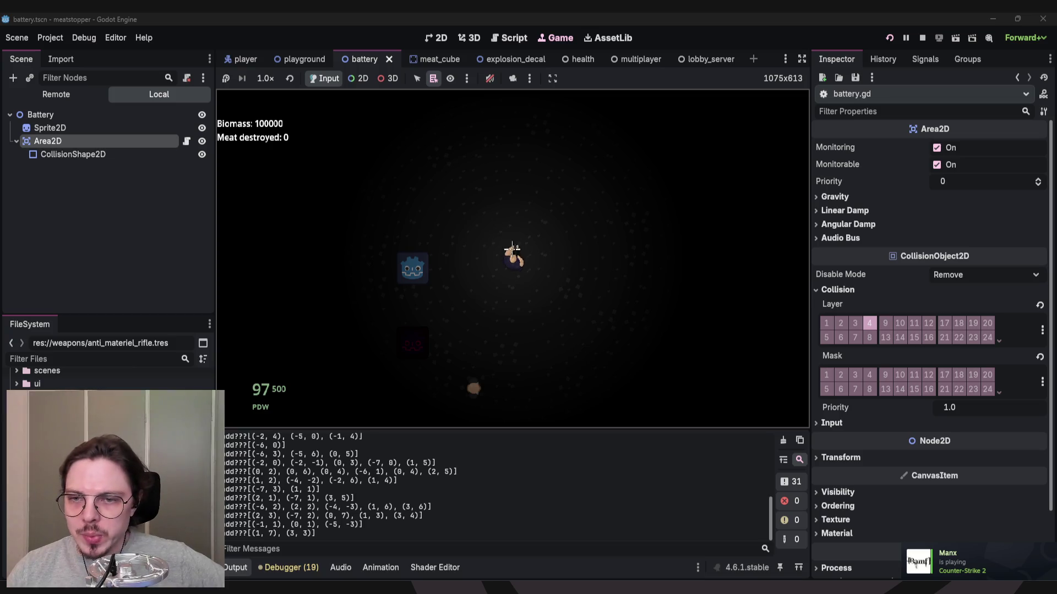
left_click(583, 302)
left_click(434, 266)
left_click(458, 269)
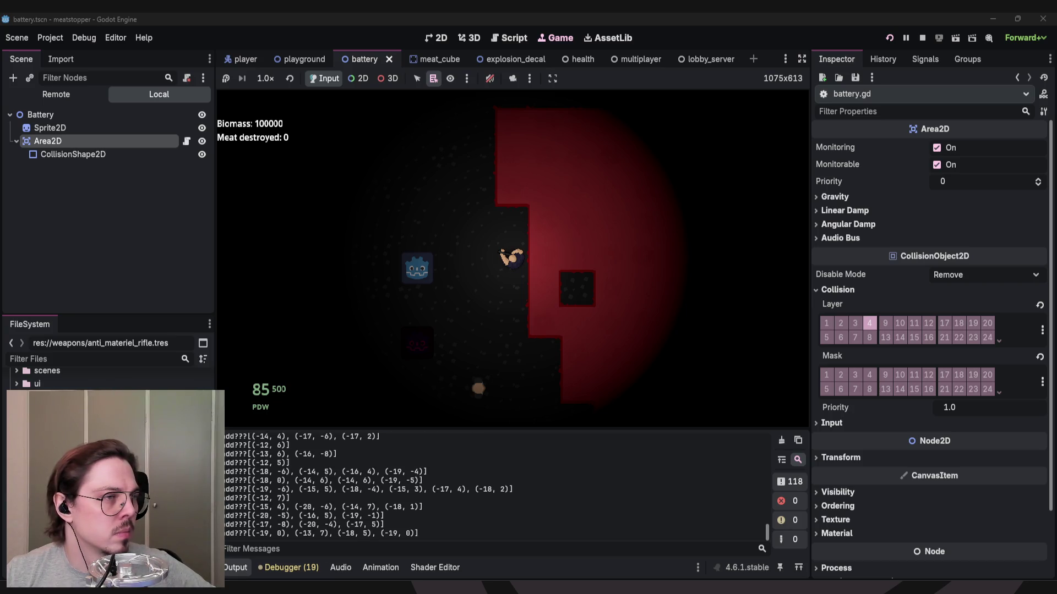
Shoot the meat chunks, refilling ammo from the Armory, and keep firing.
key("s")
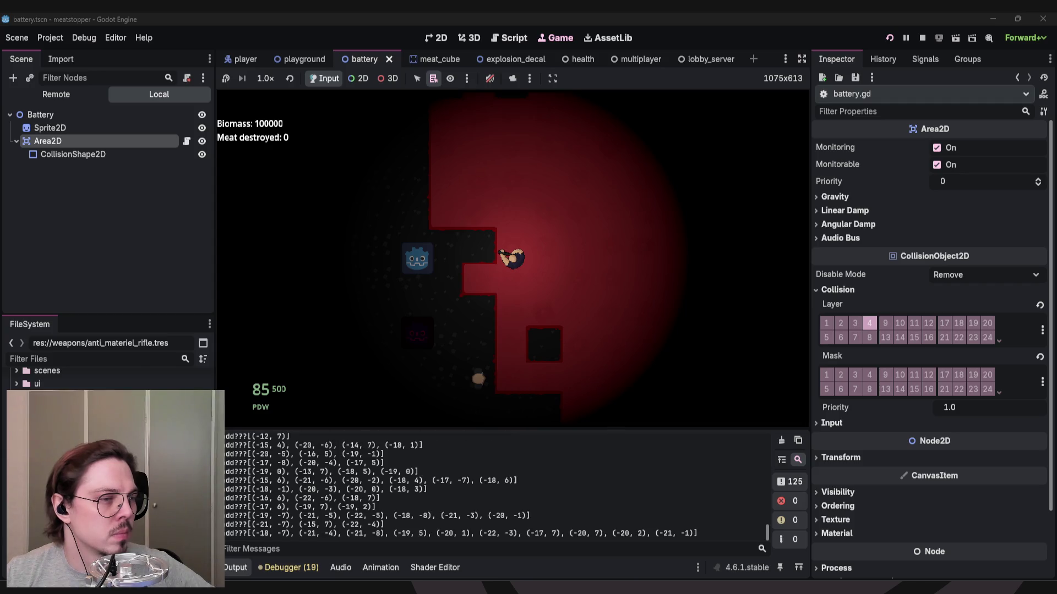
left_click(511, 272)
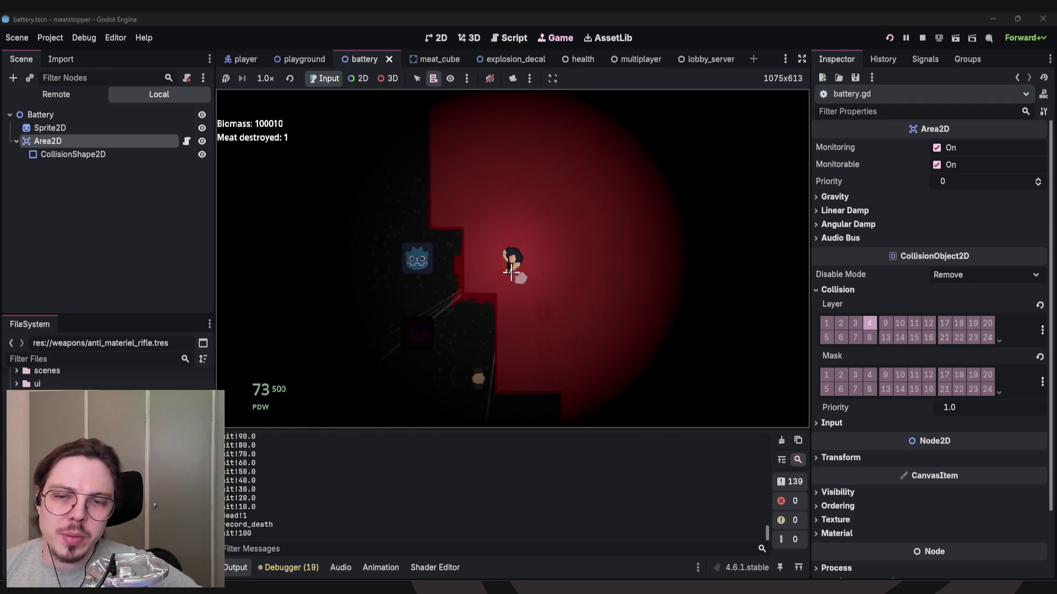
mouse_move(510, 272)
left_mouse_down()
mouse_move(519, 231)
mouse_move(503, 253)
mouse_move(521, 246)
mouse_move(528, 275)
left_mouse_up()
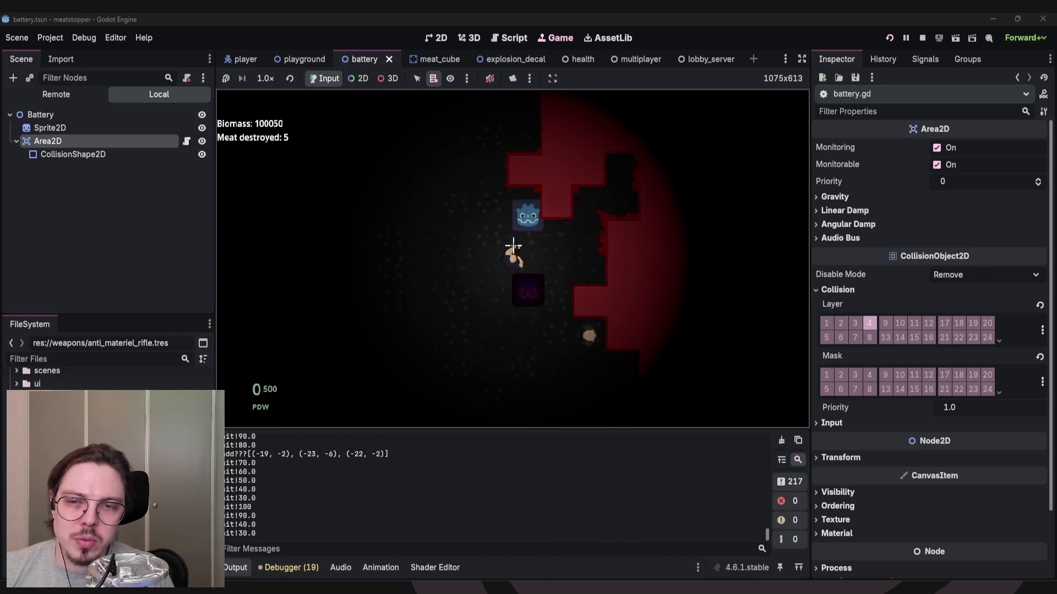
left_click(524, 200)
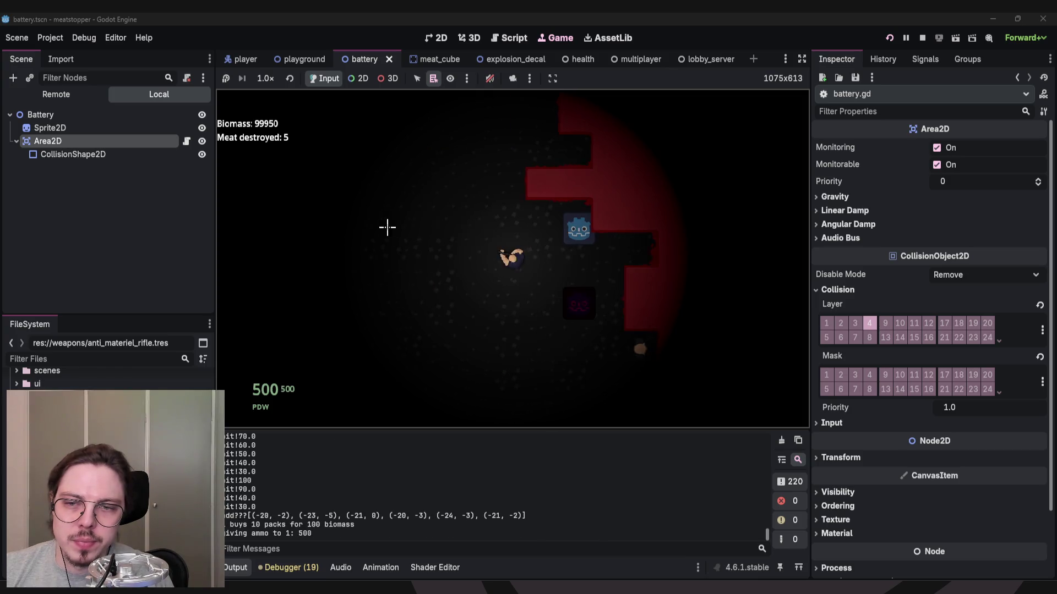
mouse_move(566, 224)
left_mouse_down()
mouse_move(528, 208)
mouse_move(616, 217)
mouse_move(655, 261)
mouse_move(630, 259)
mouse_move(584, 227)
mouse_move(571, 243)
mouse_move(576, 215)
mouse_move(502, 202)
mouse_move(567, 189)
mouse_move(589, 216)
mouse_move(629, 229)
mouse_move(625, 260)
mouse_move(682, 264)
mouse_move(679, 255)
mouse_move(634, 295)
left_mouse_up()
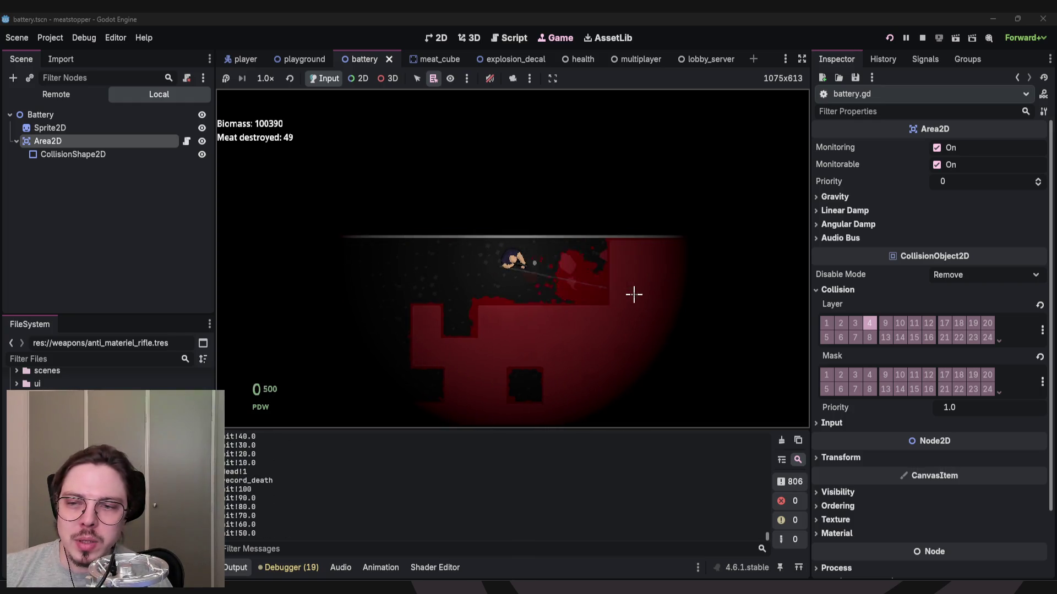
Walk into the meat area, buy max ammo at the Armory, and fire until 93 meat are destroyed.
key("a")
key("s")
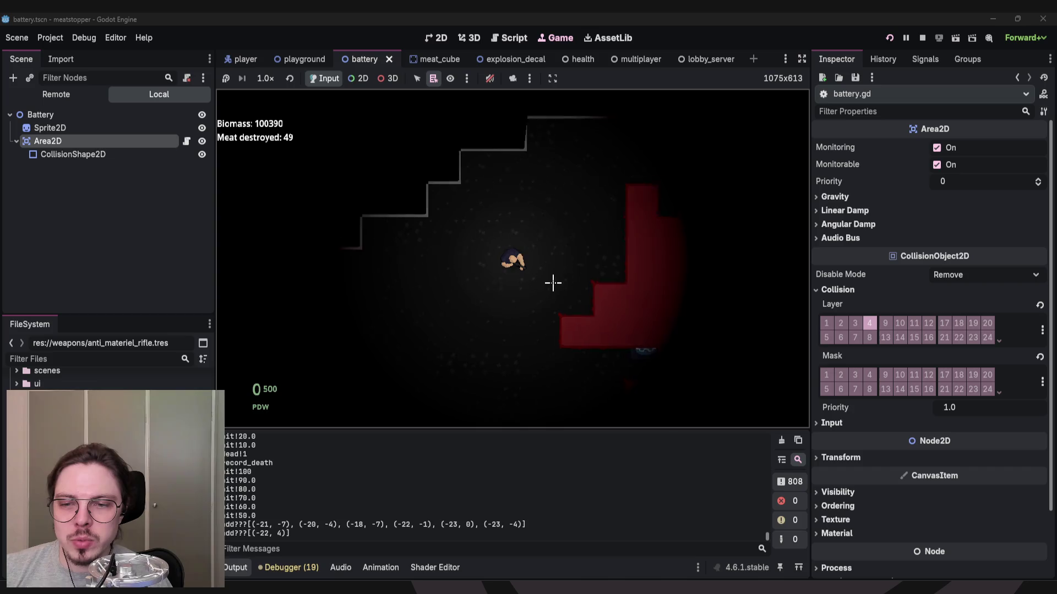
key("d")
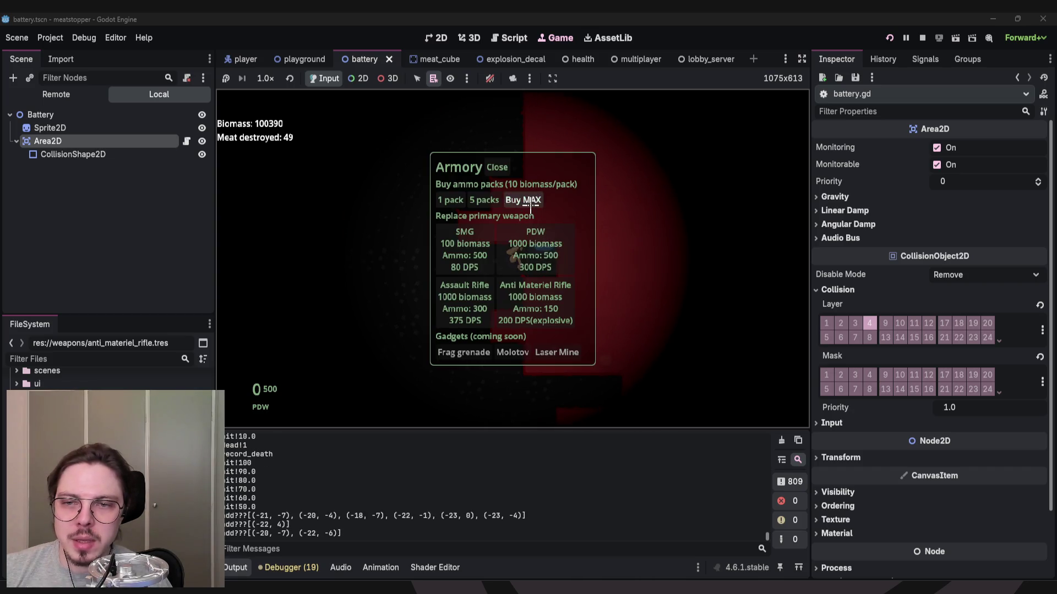
left_click(530, 201)
mouse_move(673, 207)
left_mouse_down()
mouse_move(633, 189)
mouse_move(623, 189)
mouse_move(620, 207)
mouse_move(616, 198)
mouse_move(642, 205)
mouse_move(664, 254)
mouse_move(655, 260)
mouse_move(378, 262)
mouse_move(668, 254)
mouse_move(616, 268)
left_mouse_up()
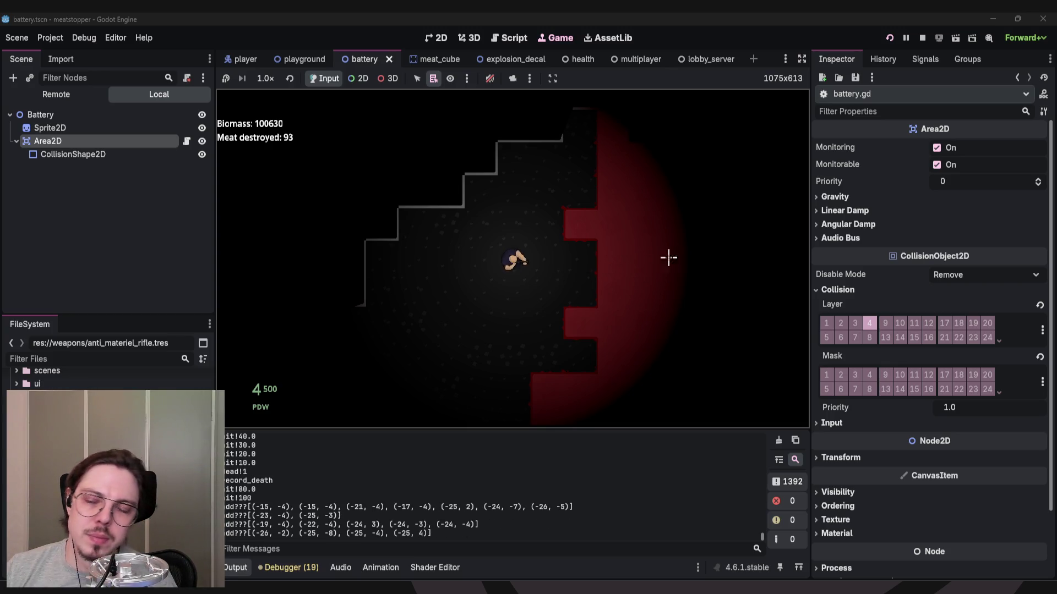
Fire the remaining PDW ammo down to 0 and walk the player left.
left_click_drag(670, 255, 674, 197)
key("a")
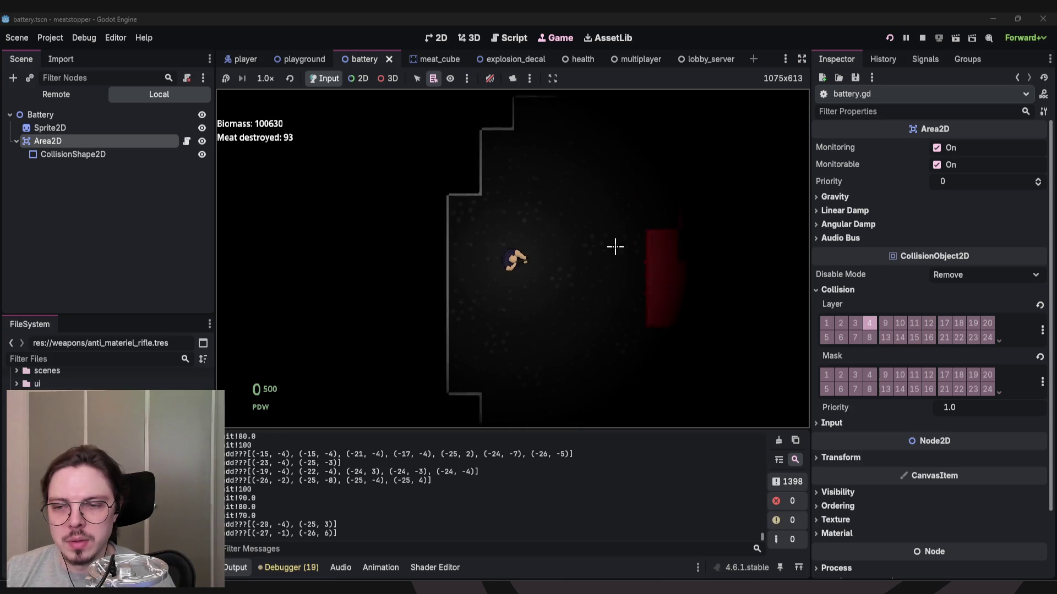